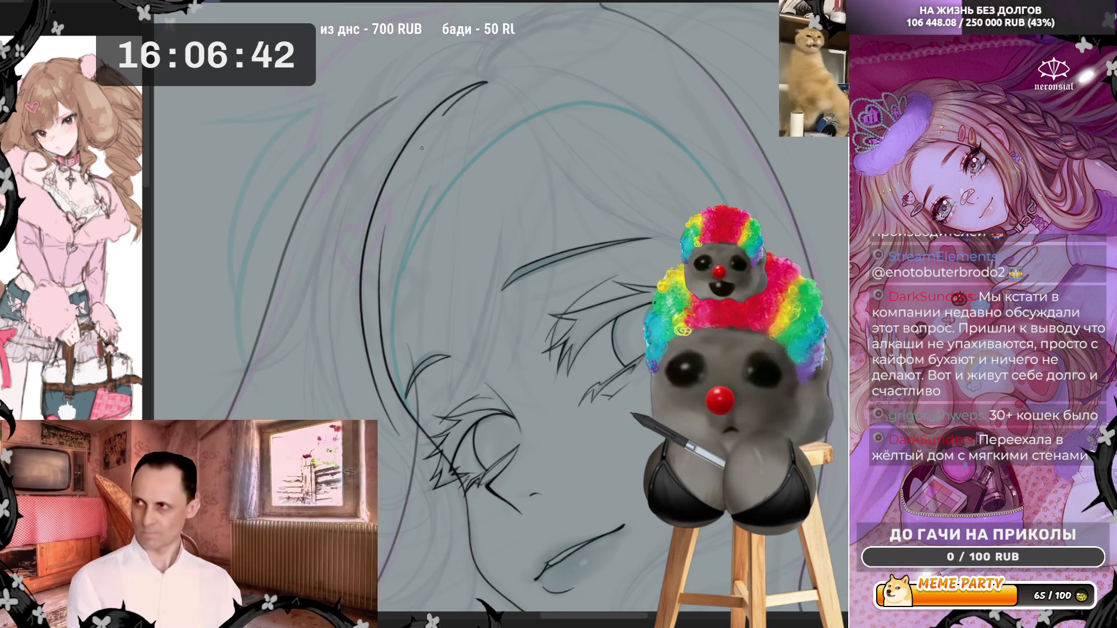
Step: Ink two long black strokes down the left of the face plus a faint bang strand
mouse_move(422, 148)
left_mouse_down()
mouse_move(398, 268)
mouse_move(401, 389)
left_mouse_up()
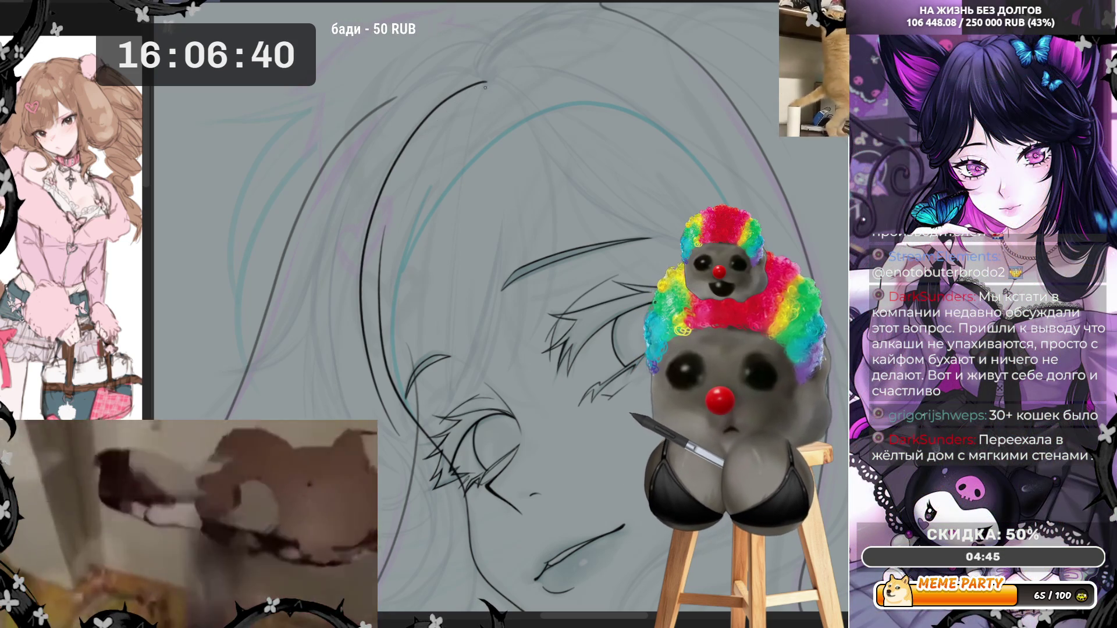
mouse_move(463, 97)
left_mouse_down()
mouse_move(390, 220)
mouse_move(411, 432)
left_mouse_up()
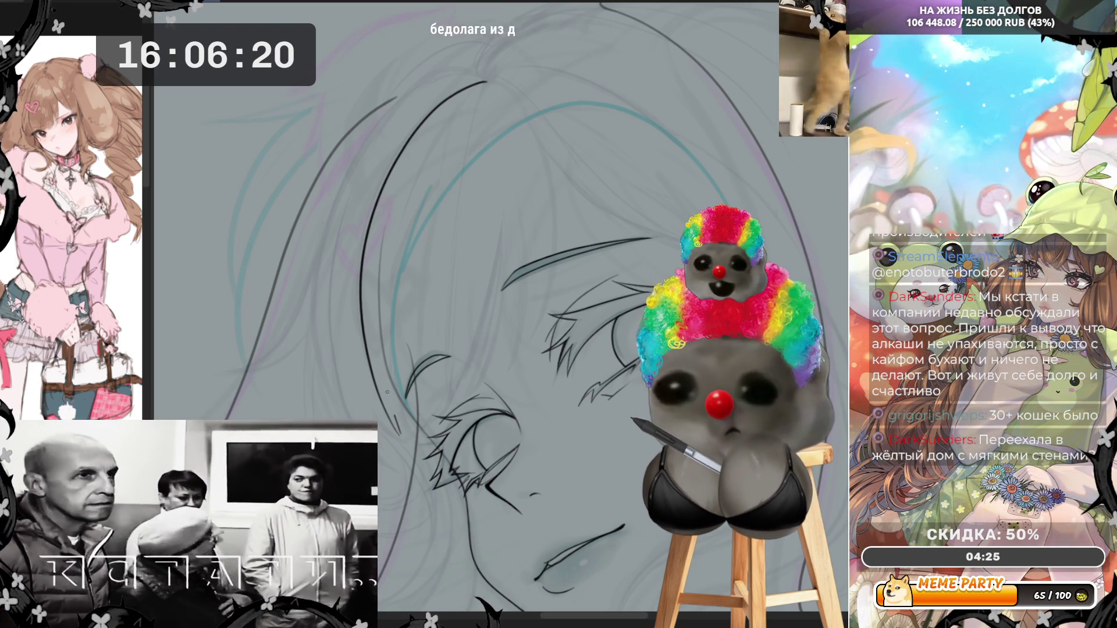
left_click_drag(386, 391, 388, 246)
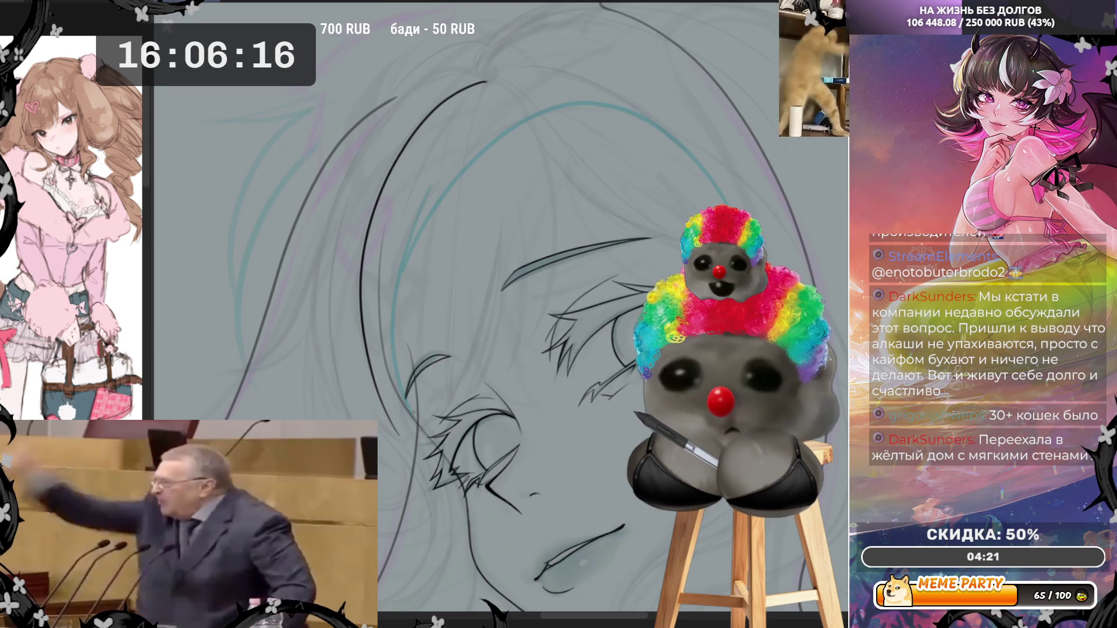
mouse_move(389, 398)
left_mouse_down()
mouse_move(392, 234)
mouse_move(471, 93)
left_mouse_up()
key("ctrl+z")
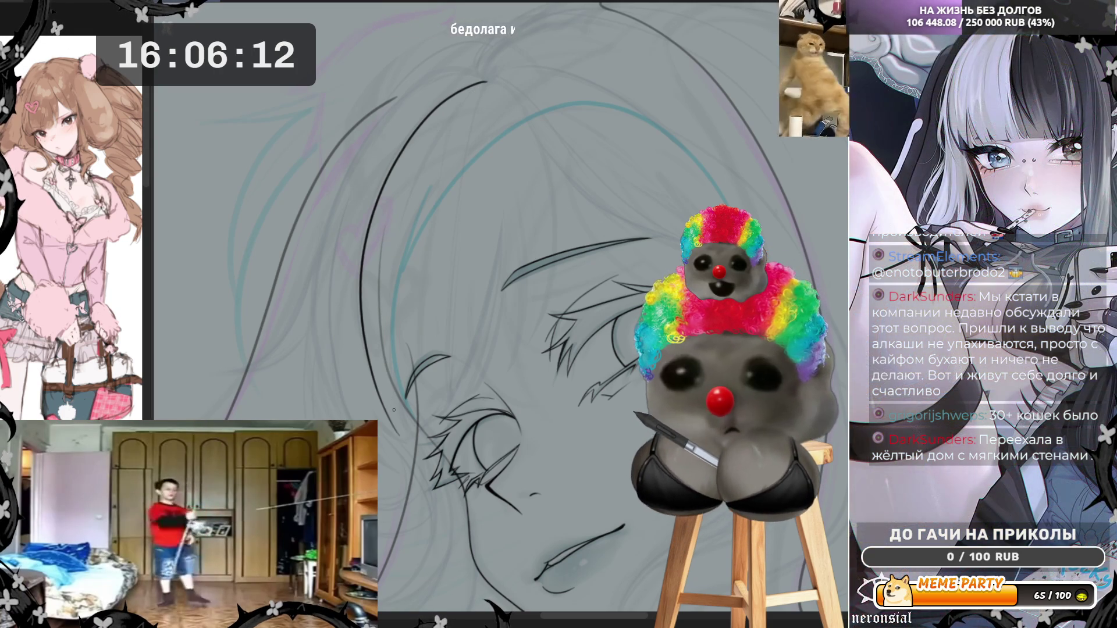
Step: Retry the long strand running up through the bangs, undoing unsatisfying attempts
left_click_drag(383, 391, 390, 283)
left_click_drag(393, 214, 485, 89)
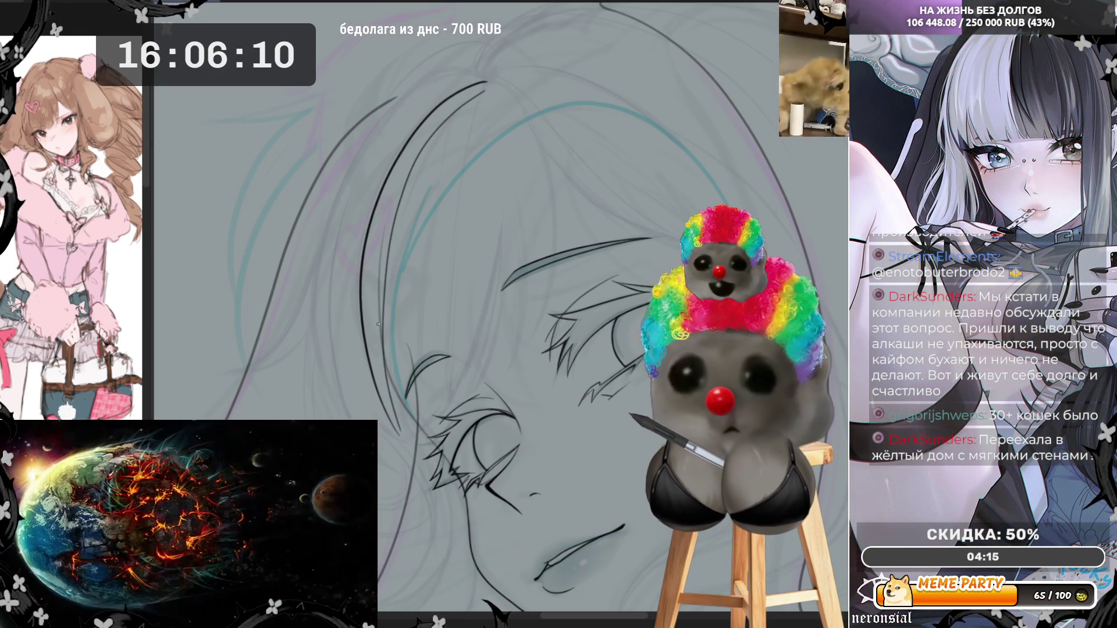
key("ctrl+z")
mouse_move(391, 402)
left_mouse_down()
mouse_move(401, 201)
mouse_move(454, 122)
left_mouse_up()
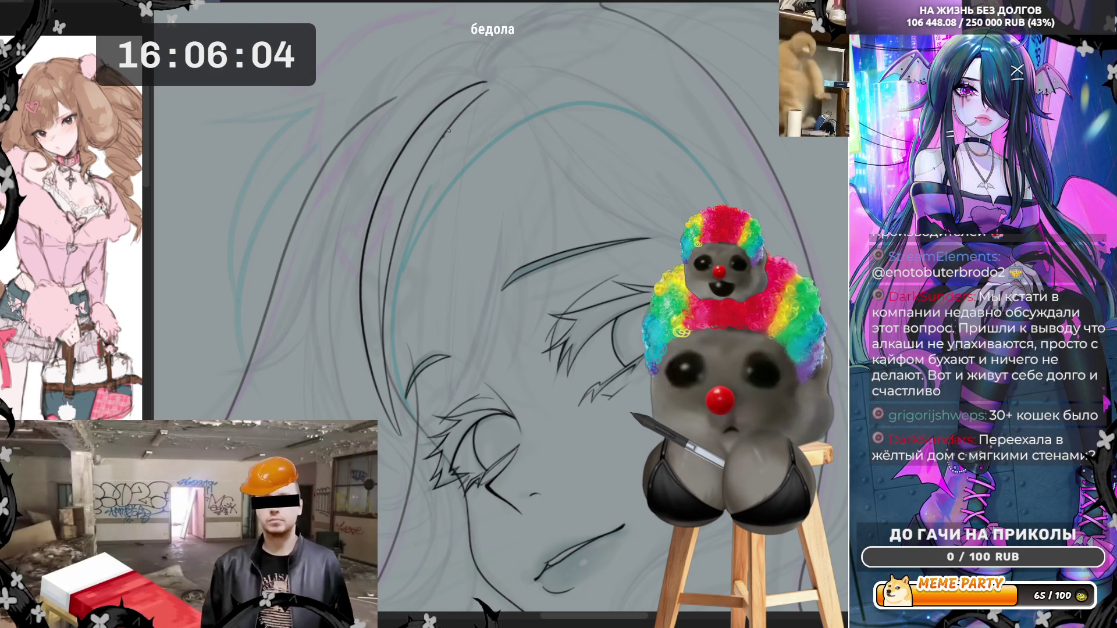
key("ctrl+z")
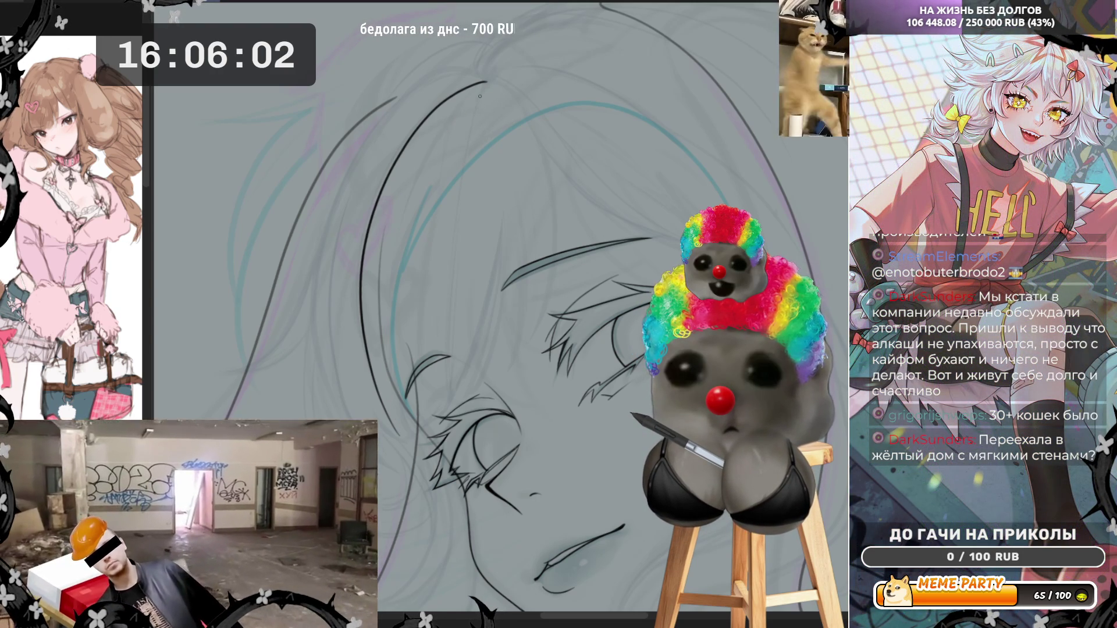
Step: Ink a strand from cheek to crown and rework strands on the right of the bangs
mouse_move(483, 85)
left_mouse_down()
mouse_move(392, 203)
mouse_move(387, 384)
left_mouse_up()
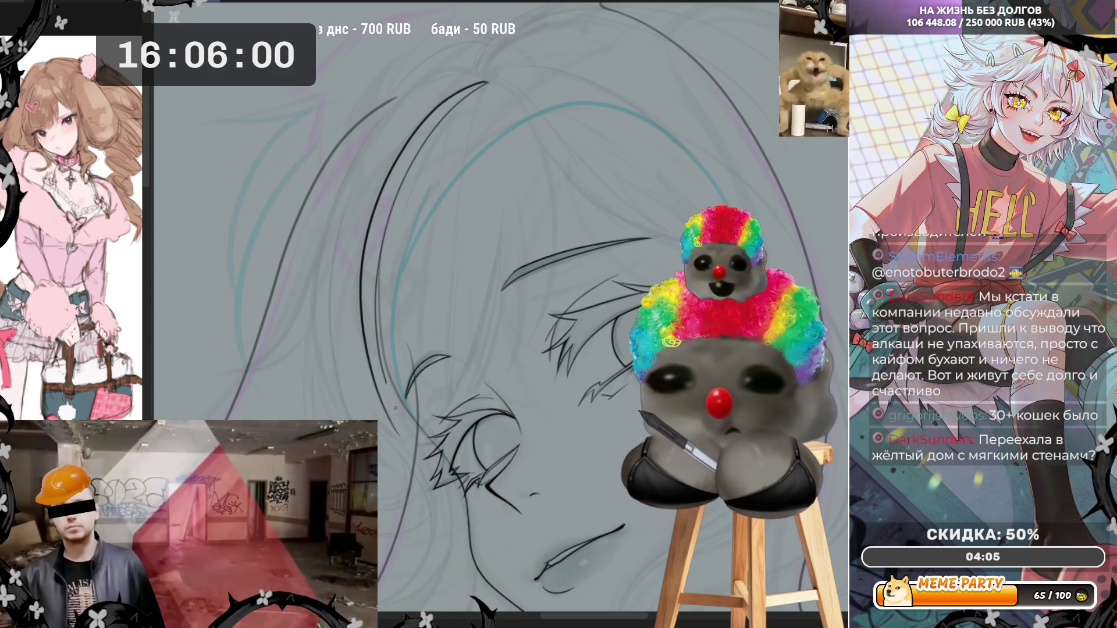
key("ctrl+z")
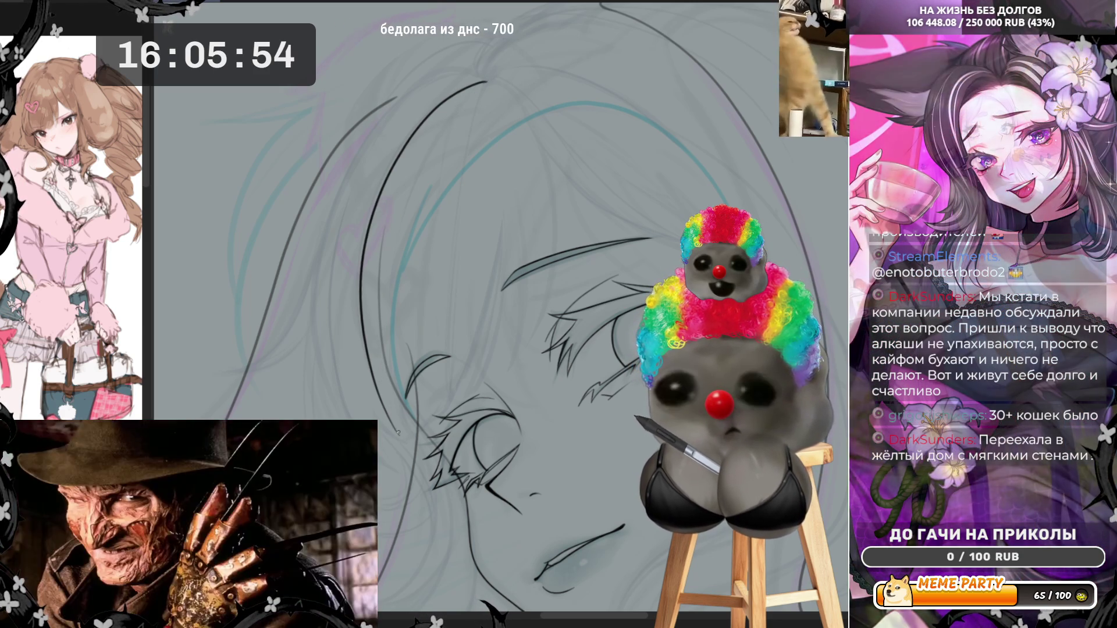
mouse_move(386, 341)
left_mouse_down()
mouse_move(394, 222)
mouse_move(482, 83)
left_mouse_up()
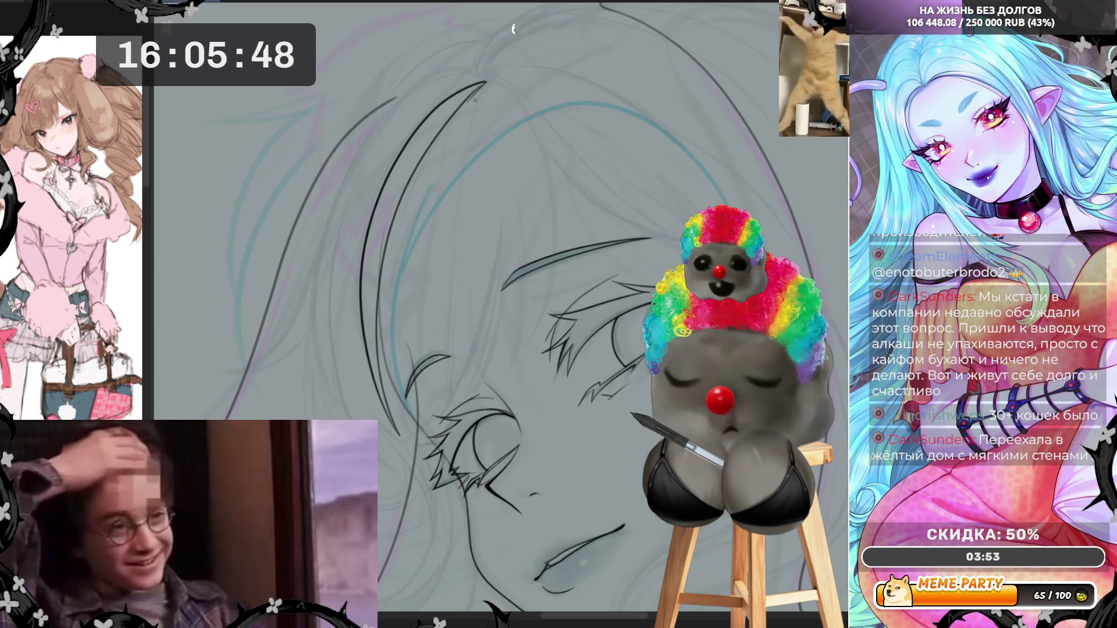
left_click_drag(474, 100, 437, 289)
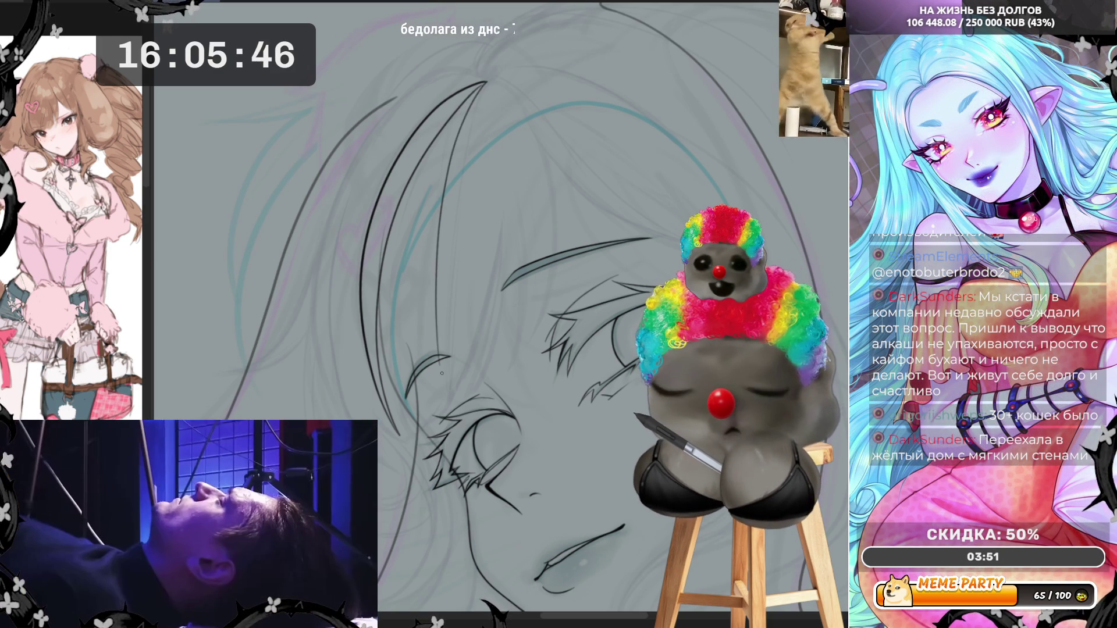
key("ctrl+z")
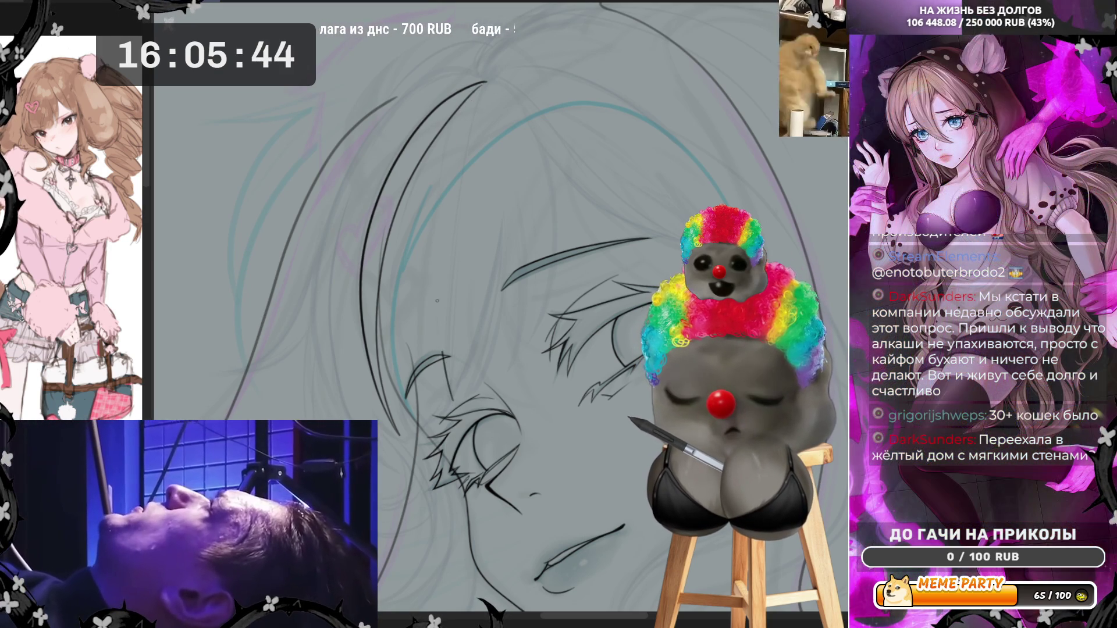
mouse_move(440, 353)
left_mouse_down()
mouse_move(461, 123)
mouse_move(476, 85)
mouse_move(439, 208)
mouse_move(442, 396)
left_mouse_up()
key("ctrl+z")
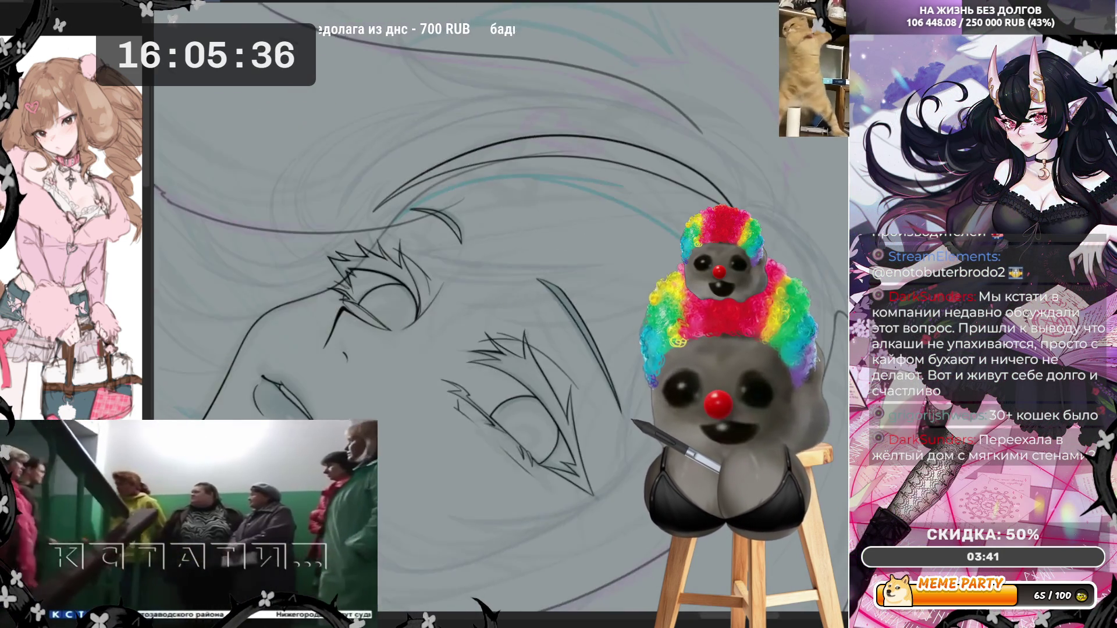
Step: Tilt the canvas and ink a curved bang line toward the upper right above the eyes
left_click_drag(442, 291, 408, 262)
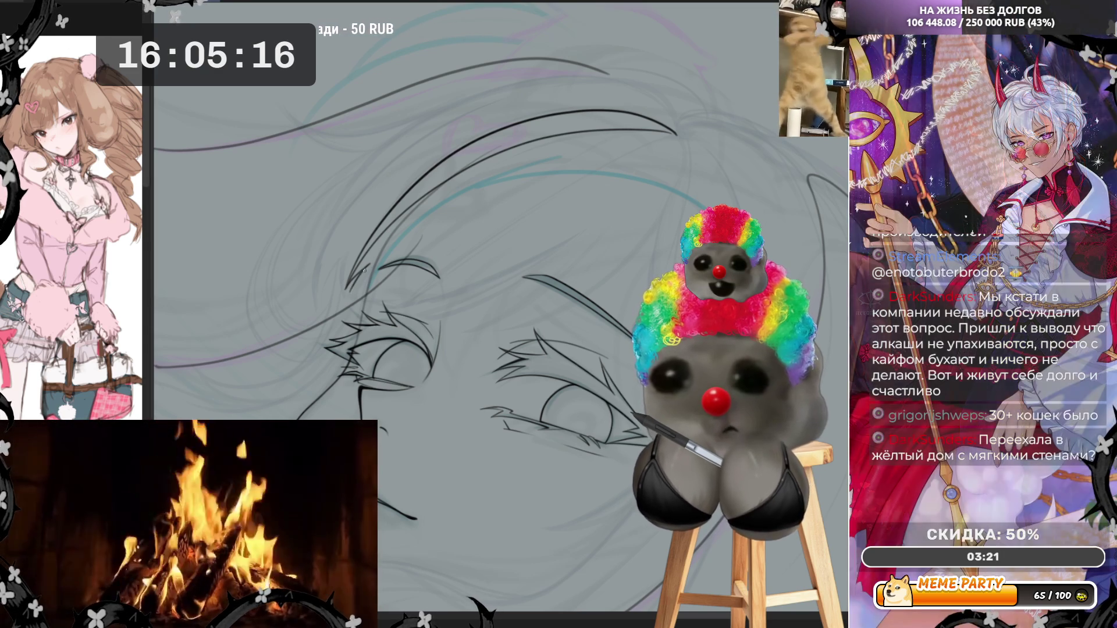
mouse_move(390, 254)
left_mouse_down()
mouse_move(501, 196)
mouse_move(663, 148)
left_mouse_up()
key("ctrl+z")
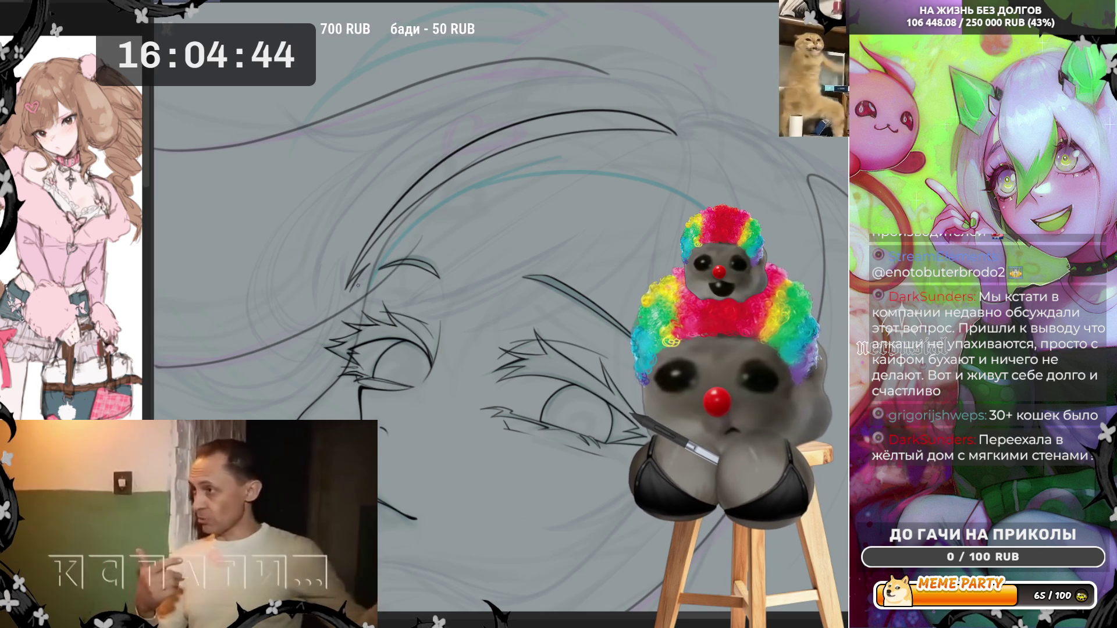
left_click_drag(483, 192, 560, 161)
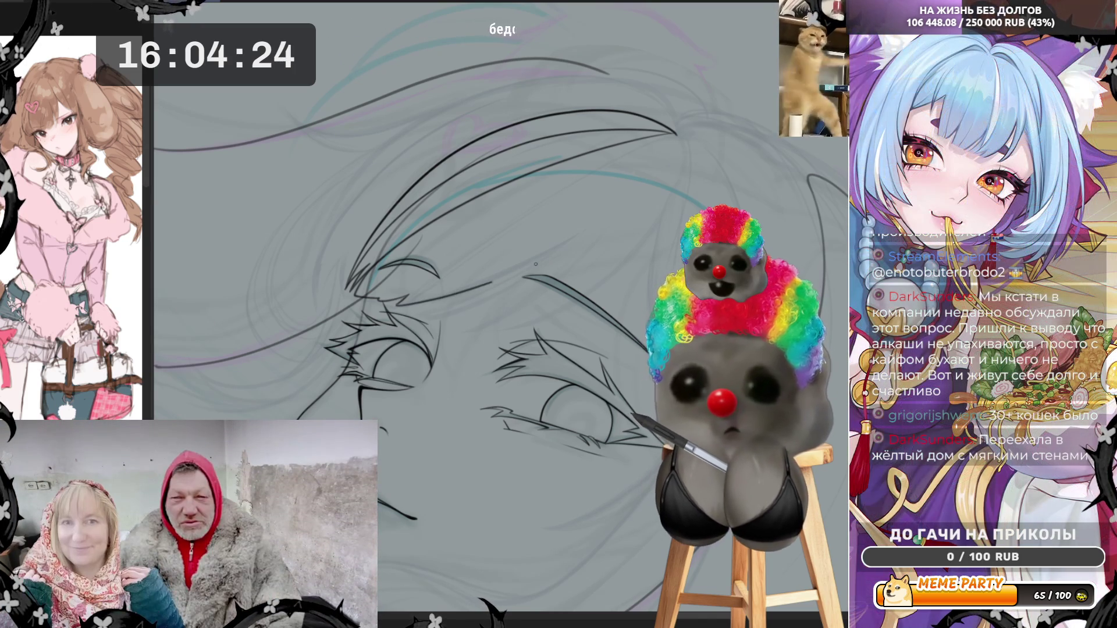
Step: Try several lengths of curved line above the left eye, undoing the attempts that don't fit
mouse_move(399, 305)
left_mouse_down()
mouse_move(462, 292)
mouse_move(581, 240)
left_mouse_up()
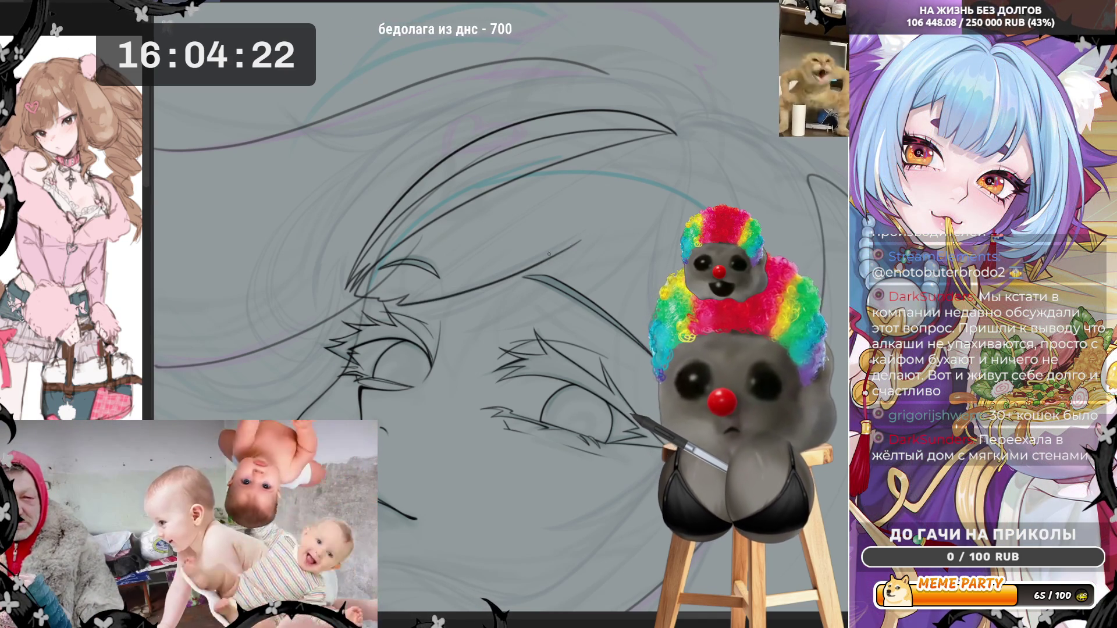
key("ctrl+z")
mouse_move(399, 304)
left_mouse_down()
mouse_move(495, 284)
mouse_move(608, 203)
left_mouse_up()
key("ctrl+z")
left_click_drag(424, 313, 580, 232)
mouse_move(423, 312)
left_mouse_down()
mouse_move(576, 232)
mouse_move(611, 198)
left_mouse_up()
key("ctrl+z")
mouse_move(418, 312)
left_mouse_down()
mouse_move(611, 201)
mouse_move(417, 313)
left_mouse_up()
key("ctrl+z")
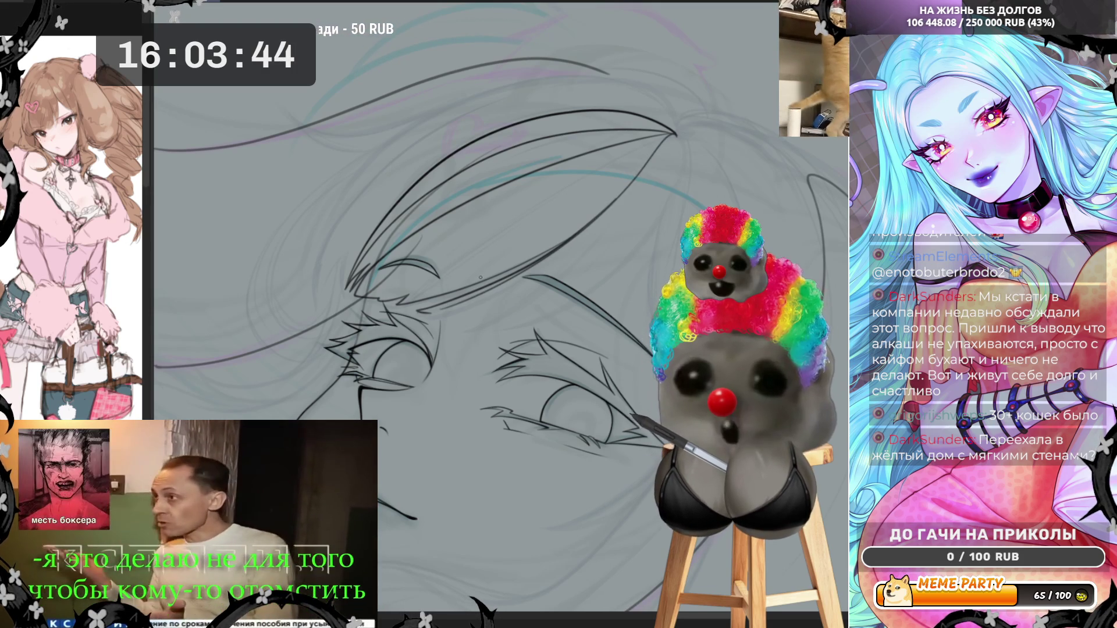
key("ctrl+z")
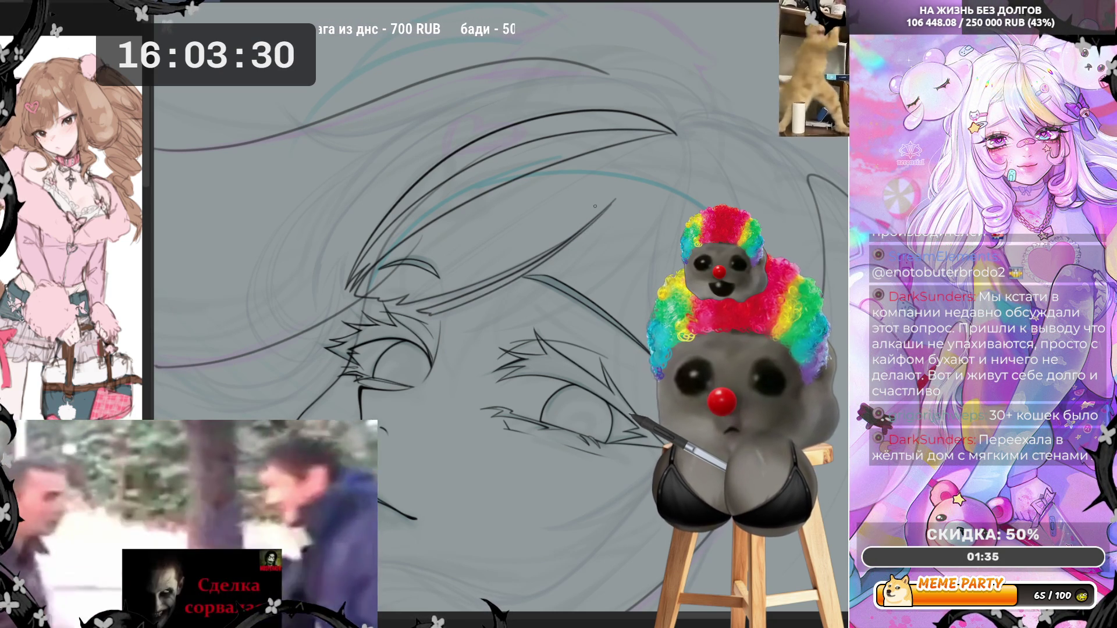
scroll(402, 264, "up", 3)
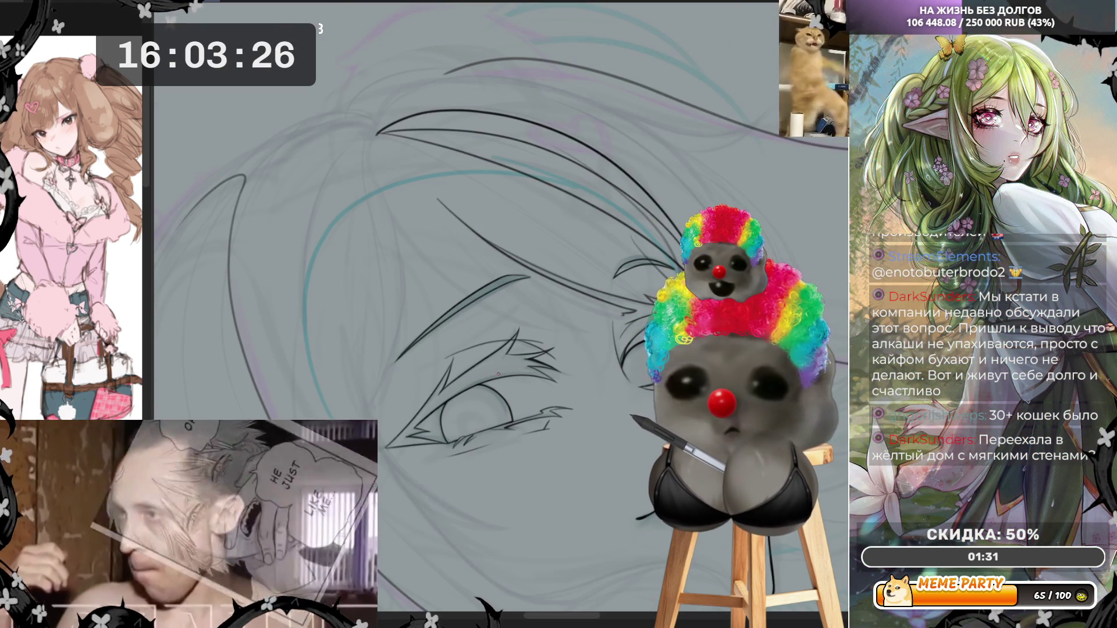
Step: Zoom back out so the whole face and its inked bangs are visible
scroll(566, 372, "down", 3)
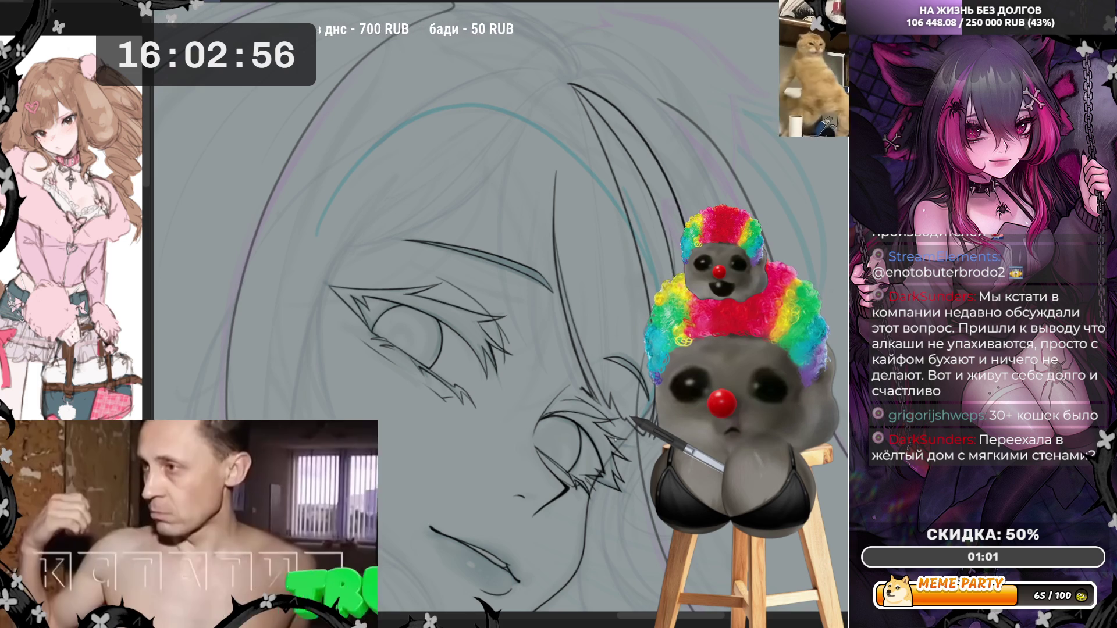
Step: Ink a thin hair strand up through the bangs, redraw it, then mirror the canvas with H
left_click_drag(581, 389, 557, 195)
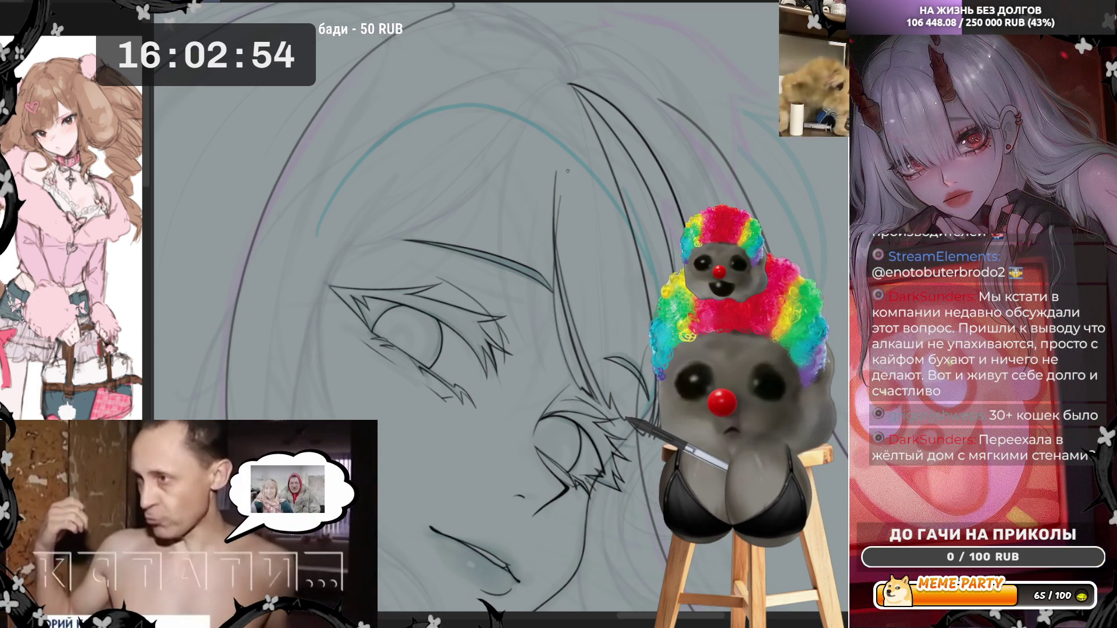
key("ctrl+z")
left_click_drag(580, 390, 556, 174)
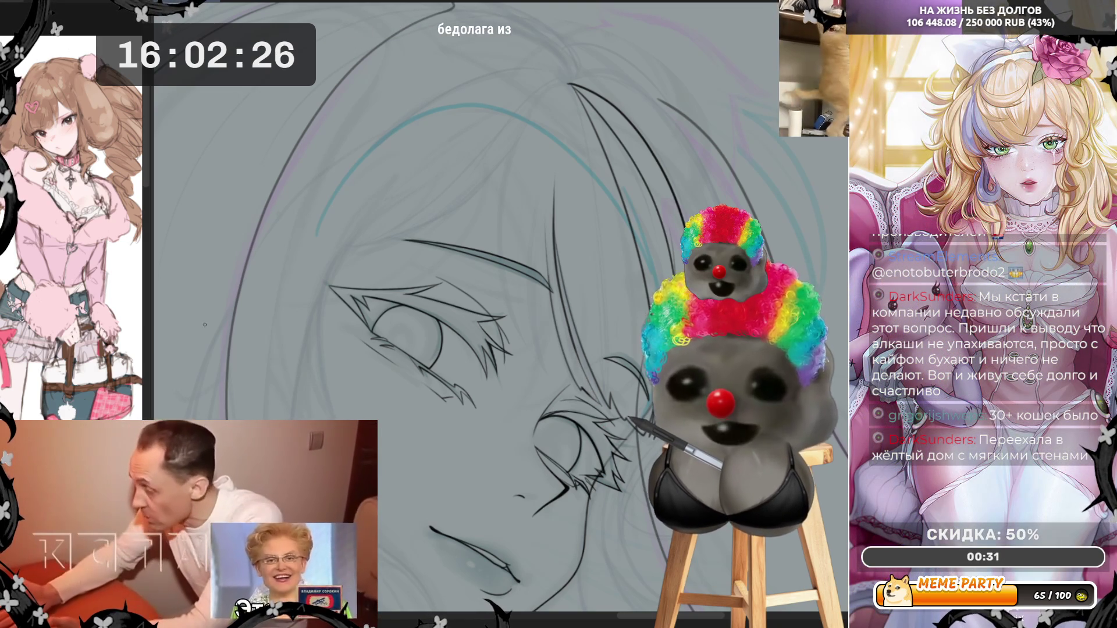
key("h")
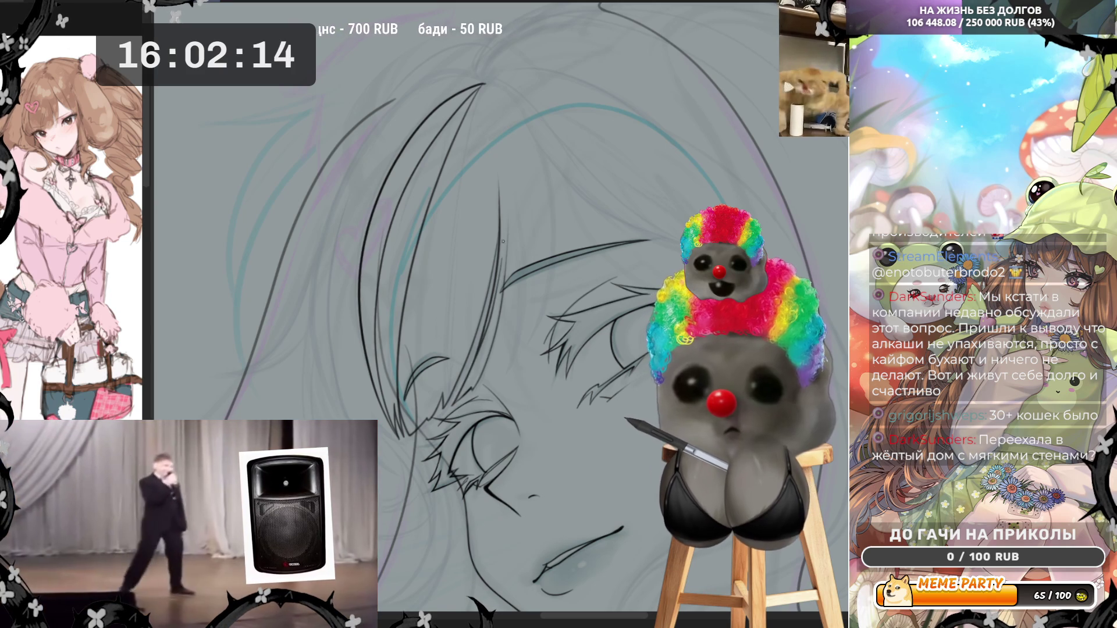
Step: Ink thin vertical hair strands in the bangs, undoing and redrawing weak strokes
left_click_drag(483, 353, 508, 242)
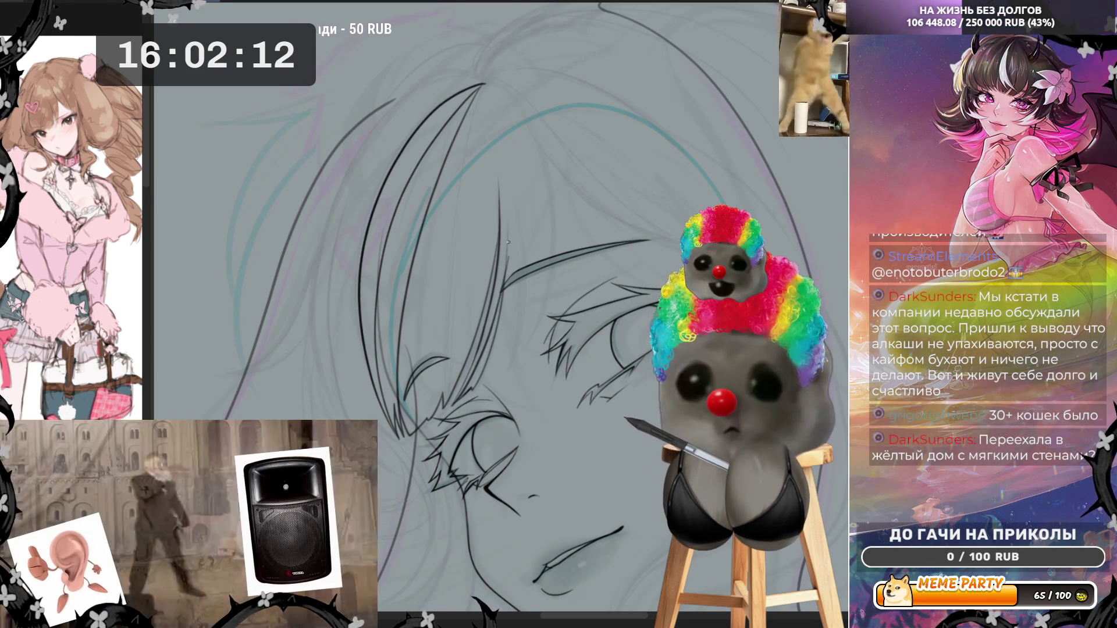
key("ctrl+z")
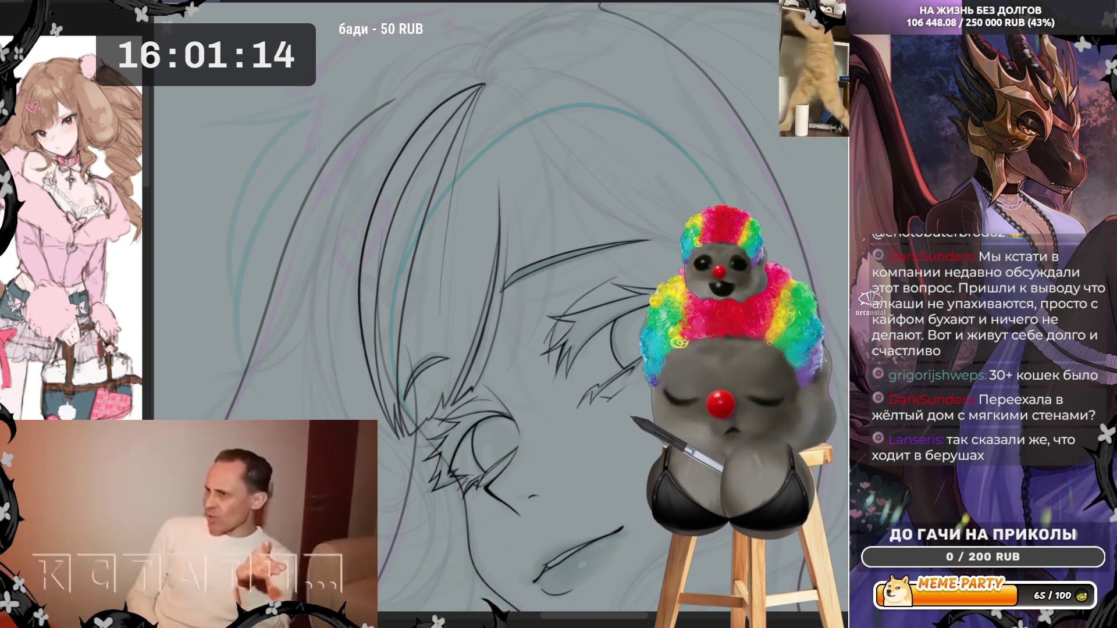
left_click_drag(443, 396, 447, 270)
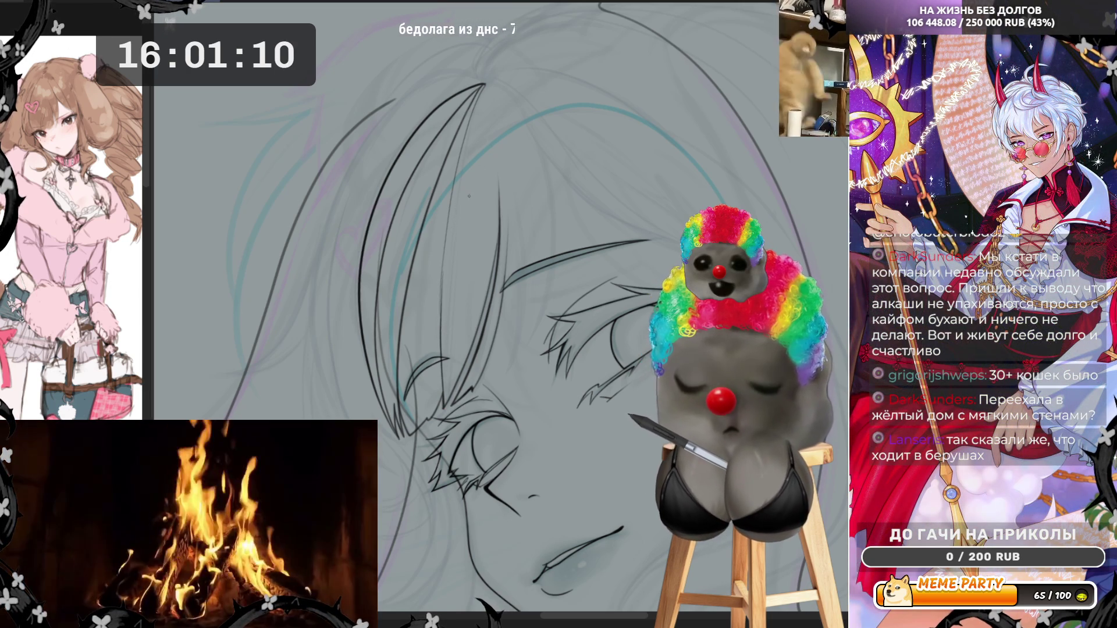
key("ctrl+z")
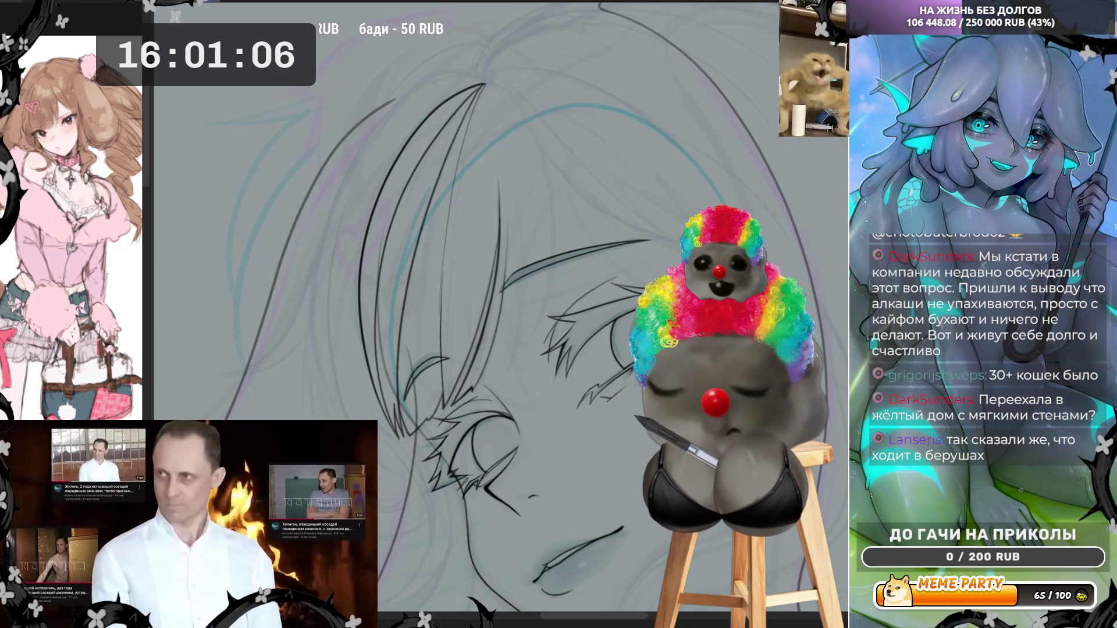
left_click_drag(452, 272, 442, 351)
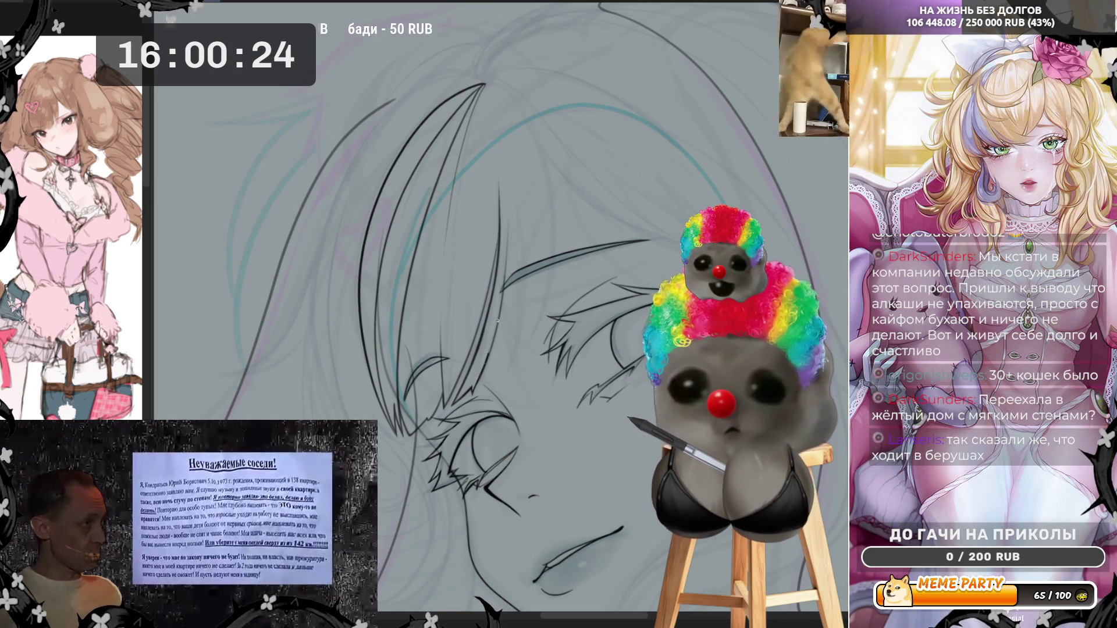
left_click_drag(498, 320, 507, 219)
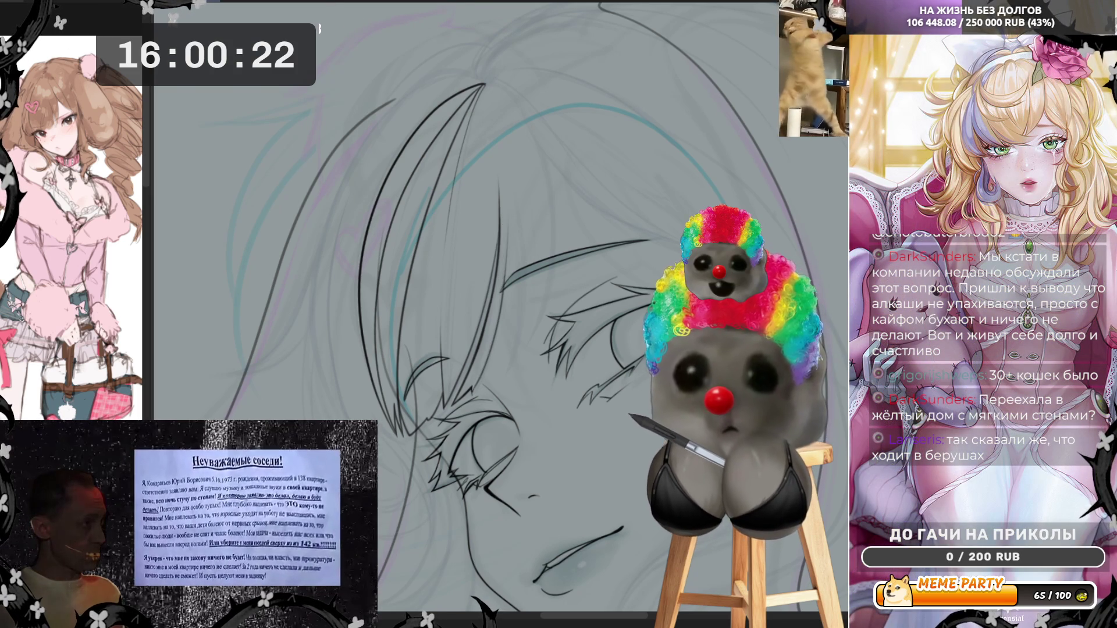
Step: Rotate the canvas, add short strokes among the hair lines, then mirror the view
key("minus")
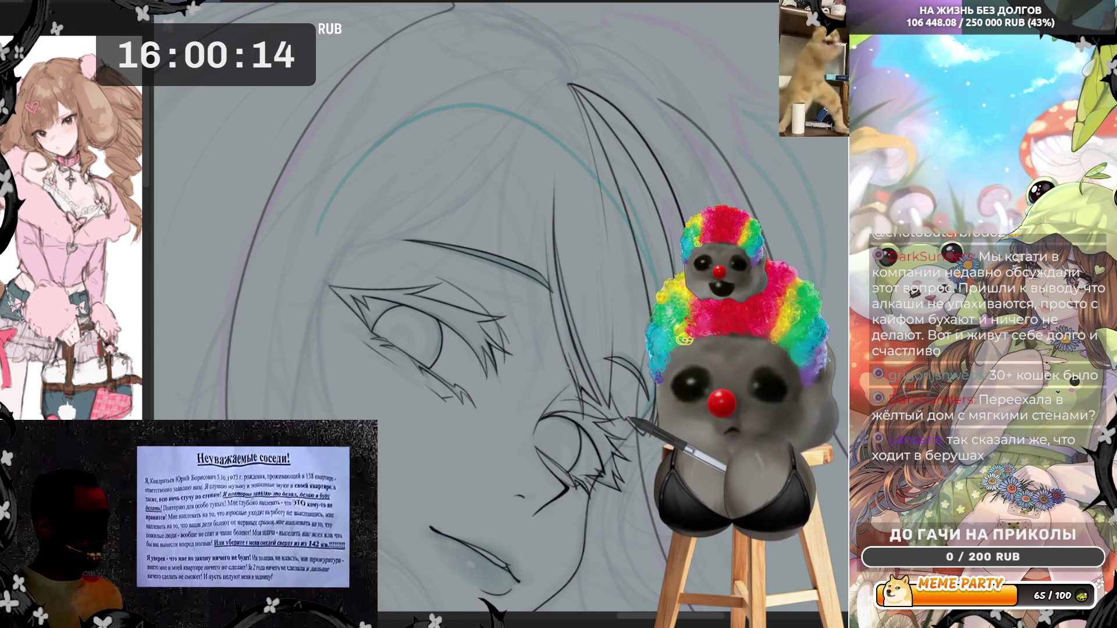
left_click_drag(575, 360, 577, 385)
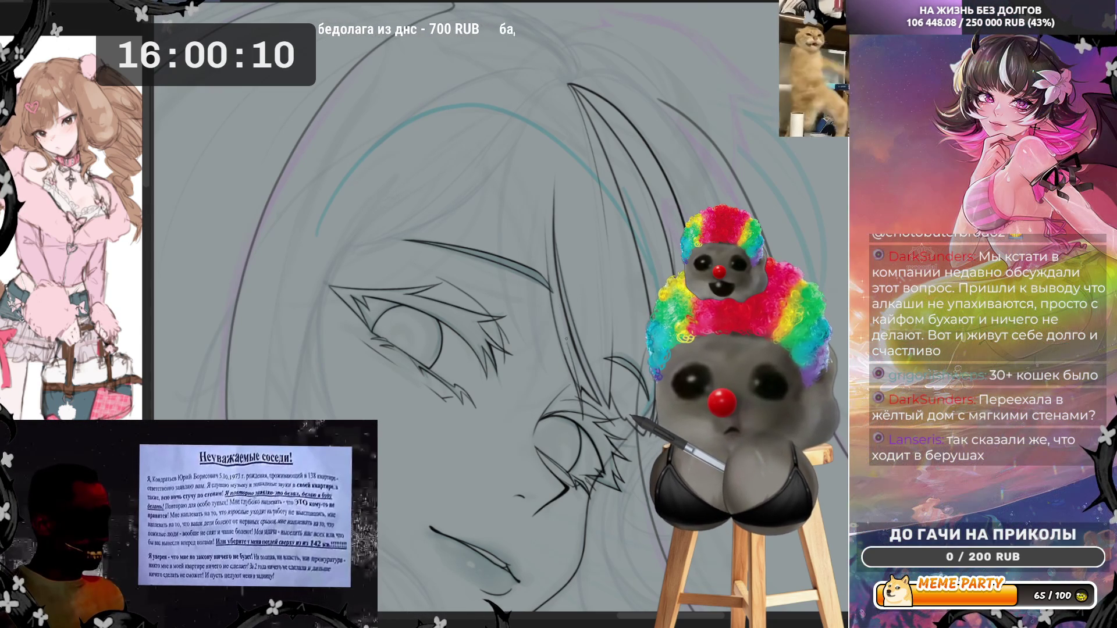
left_click_drag(583, 413, 559, 268)
key("ctrl+z")
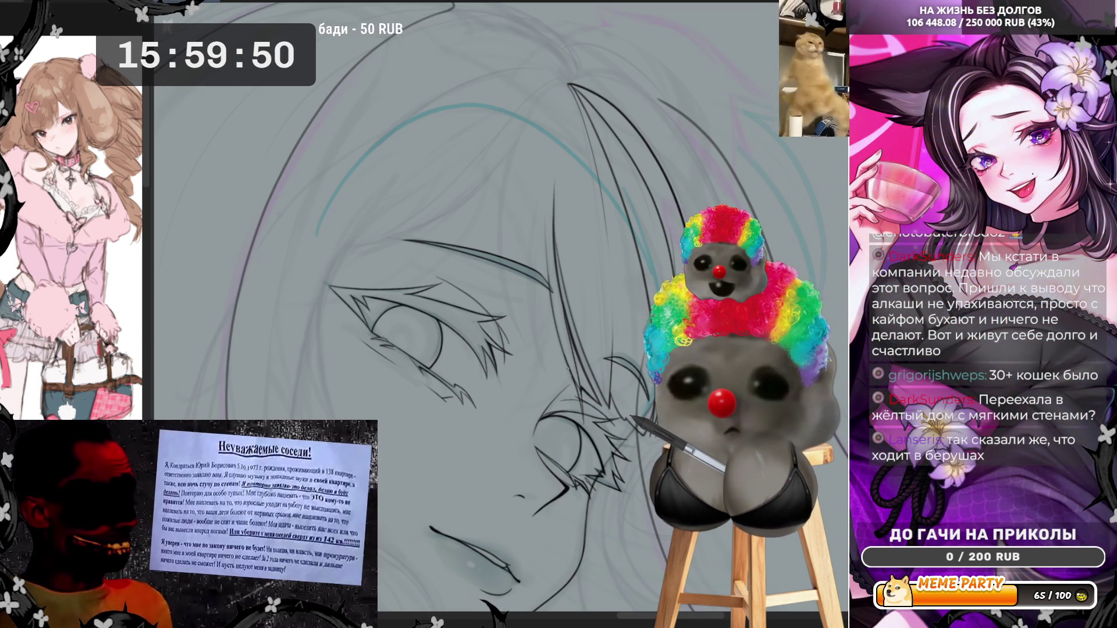
mouse_move(568, 369)
left_mouse_down()
mouse_move(547, 181)
mouse_move(558, 339)
left_mouse_up()
key("ctrl+z")
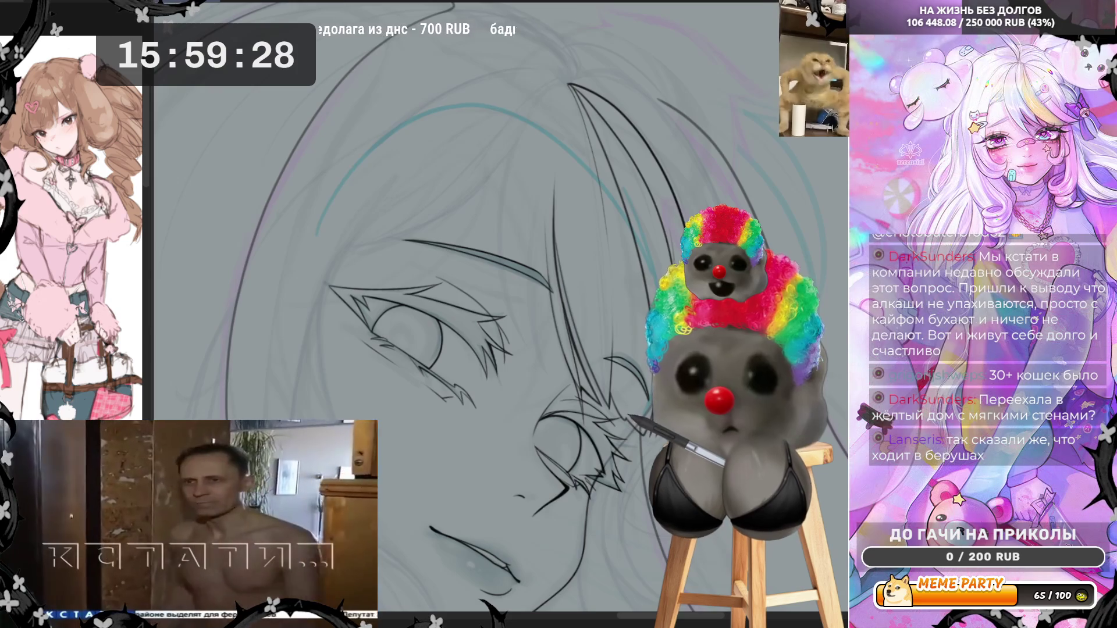
key("h")
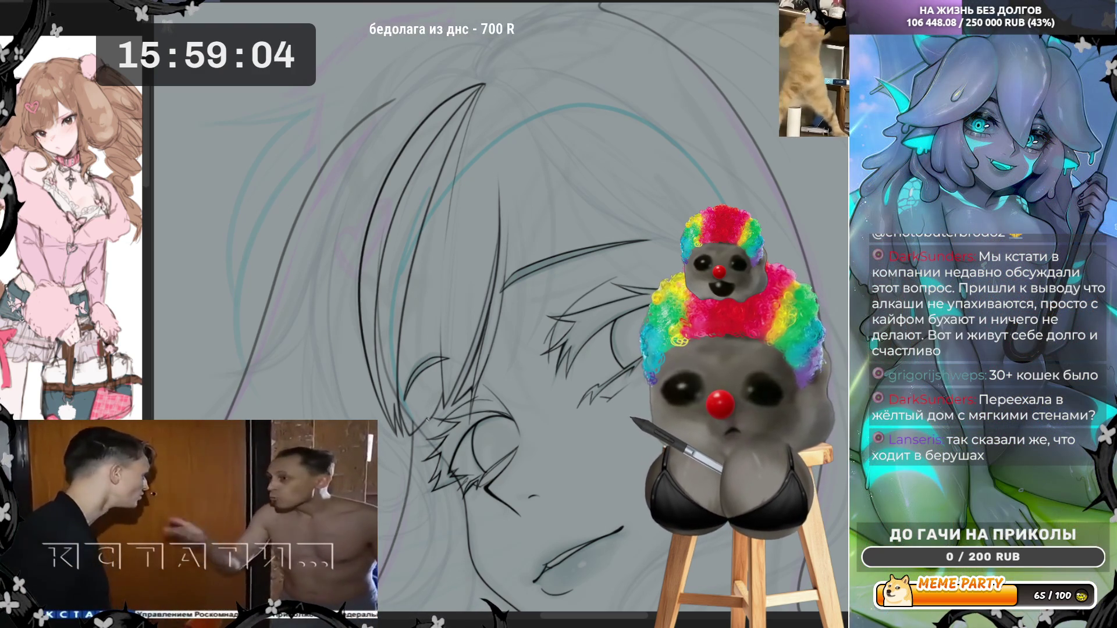
Step: Ink two thin side-by-side strands in the bangs after discarding a dark strand
left_click_drag(428, 419, 444, 228)
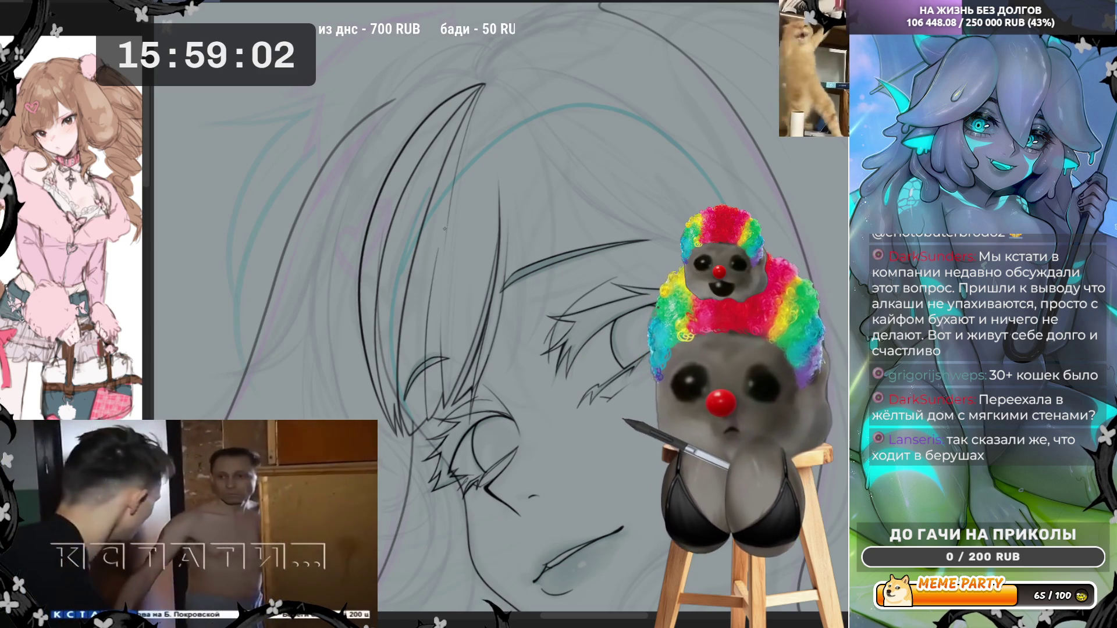
key("ctrl+z")
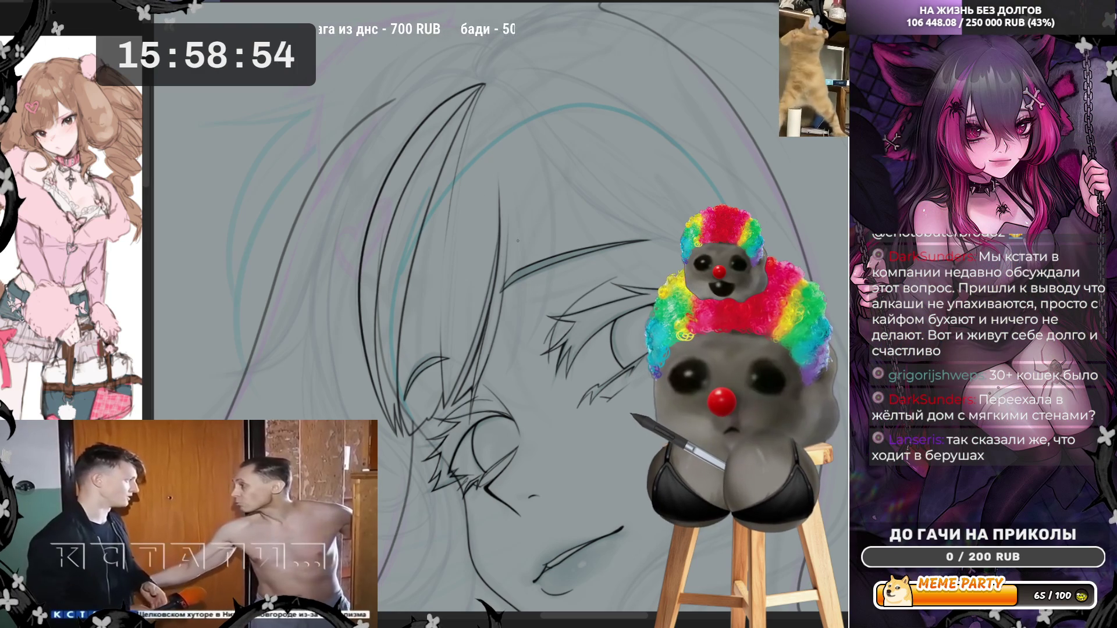
left_click_drag(507, 299, 498, 370)
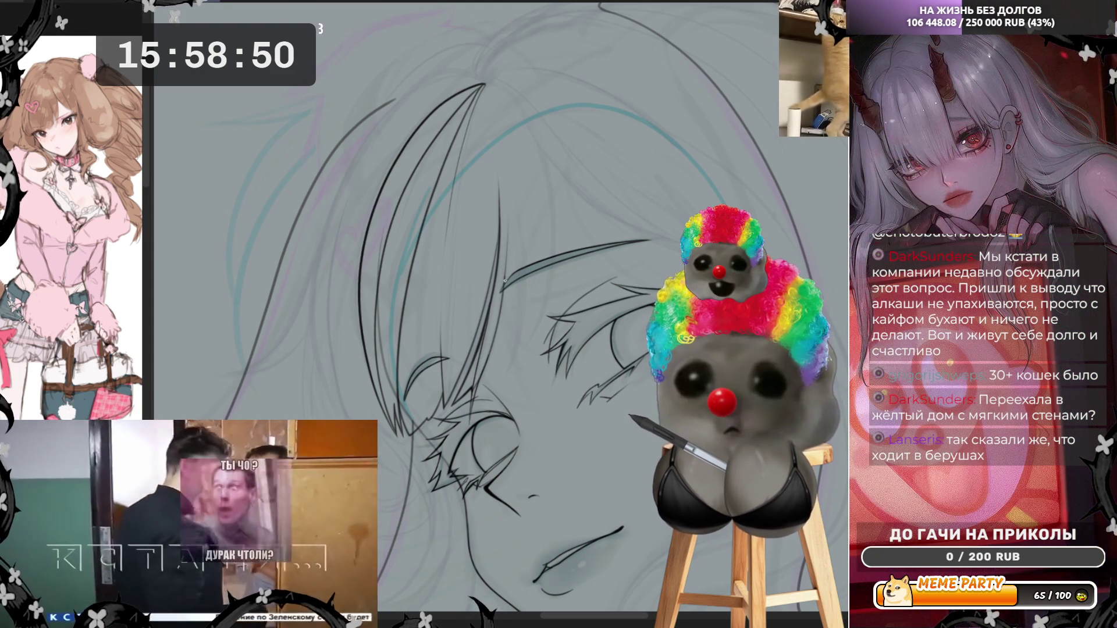
left_click_drag(505, 280, 501, 366)
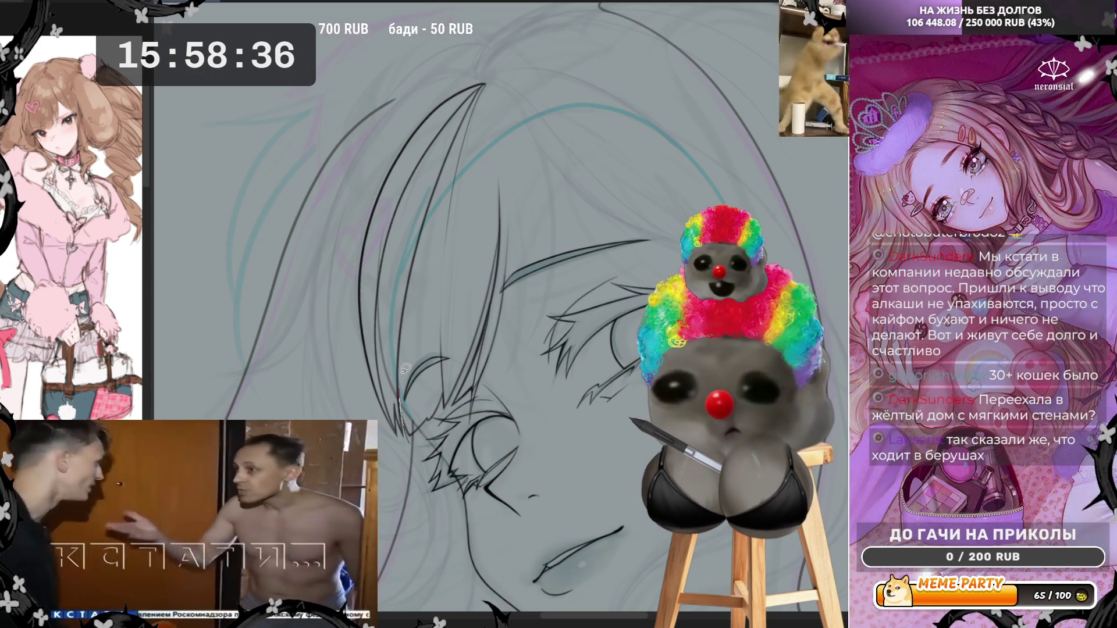
Step: Try a long curve and a shorter strand near the side of the face, undoing both
mouse_move(408, 367)
left_mouse_down()
mouse_move(435, 435)
mouse_move(422, 416)
mouse_move(437, 224)
mouse_move(503, 87)
mouse_move(512, 105)
left_mouse_up()
key("ctrl+z")
key("ctrl+z")
mouse_move(407, 419)
left_mouse_down()
mouse_move(459, 163)
mouse_move(527, 178)
mouse_move(529, 340)
left_mouse_up()
key("ctrl+z")
key("ctrl+z")
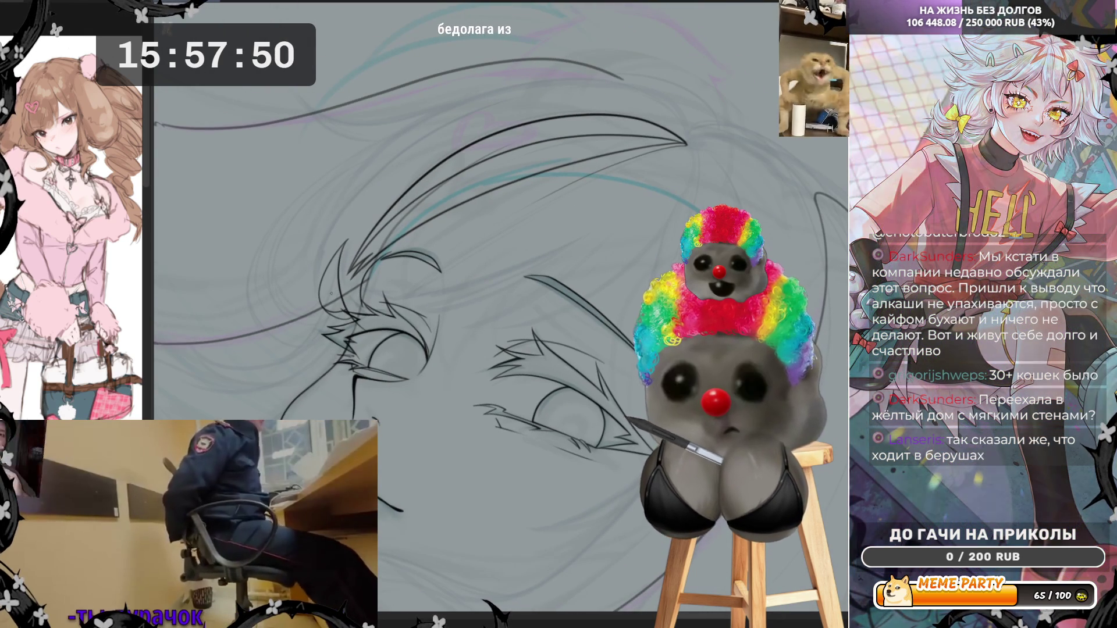
Step: Ink long sweeping strands toward the upper right, flip the canvas, and curve one across the hair top
mouse_move(326, 312)
left_mouse_down()
mouse_move(319, 299)
mouse_move(347, 202)
mouse_move(573, 102)
left_mouse_up()
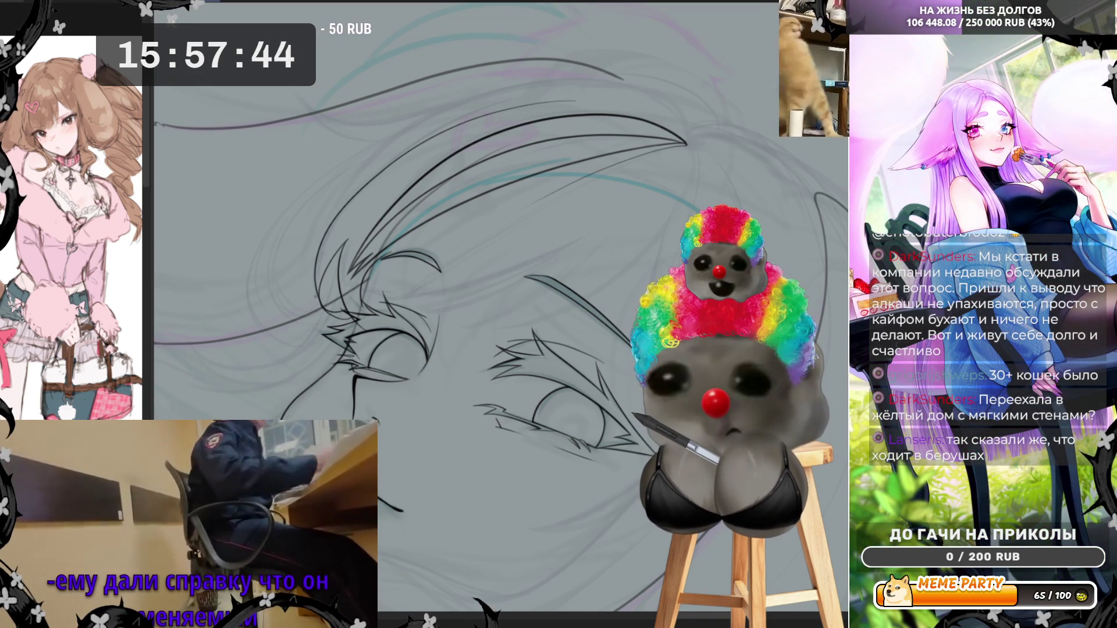
mouse_move(317, 304)
left_mouse_down()
mouse_move(316, 233)
mouse_move(460, 106)
left_mouse_up()
key("ctrl+z")
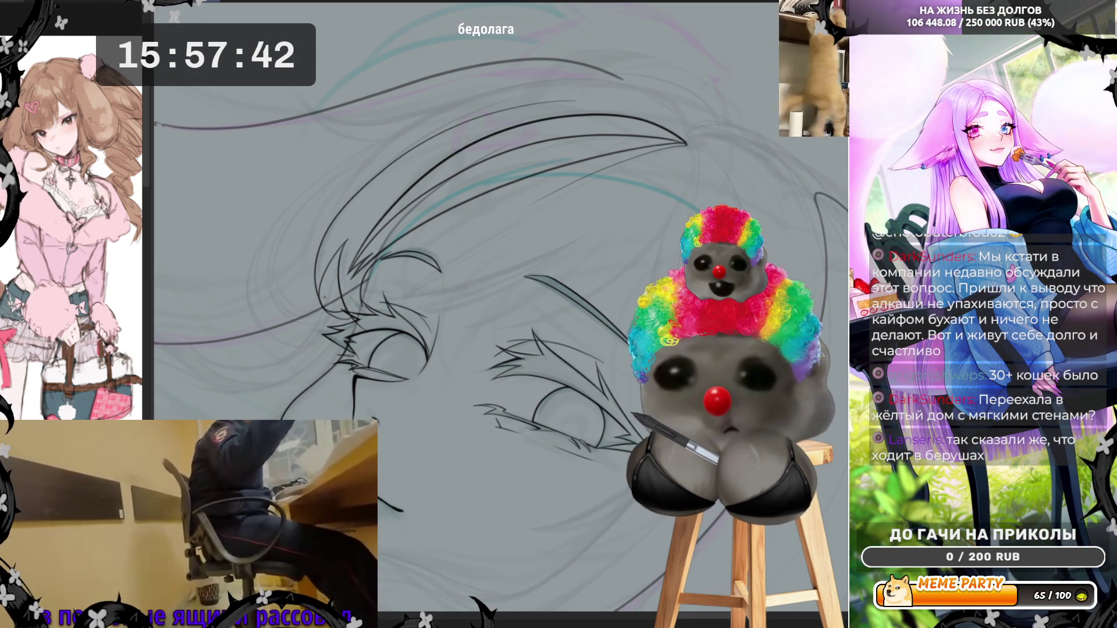
mouse_move(321, 305)
left_mouse_down()
mouse_move(315, 232)
mouse_move(407, 146)
mouse_move(552, 110)
mouse_move(681, 131)
left_mouse_up()
key("ctrl+z")
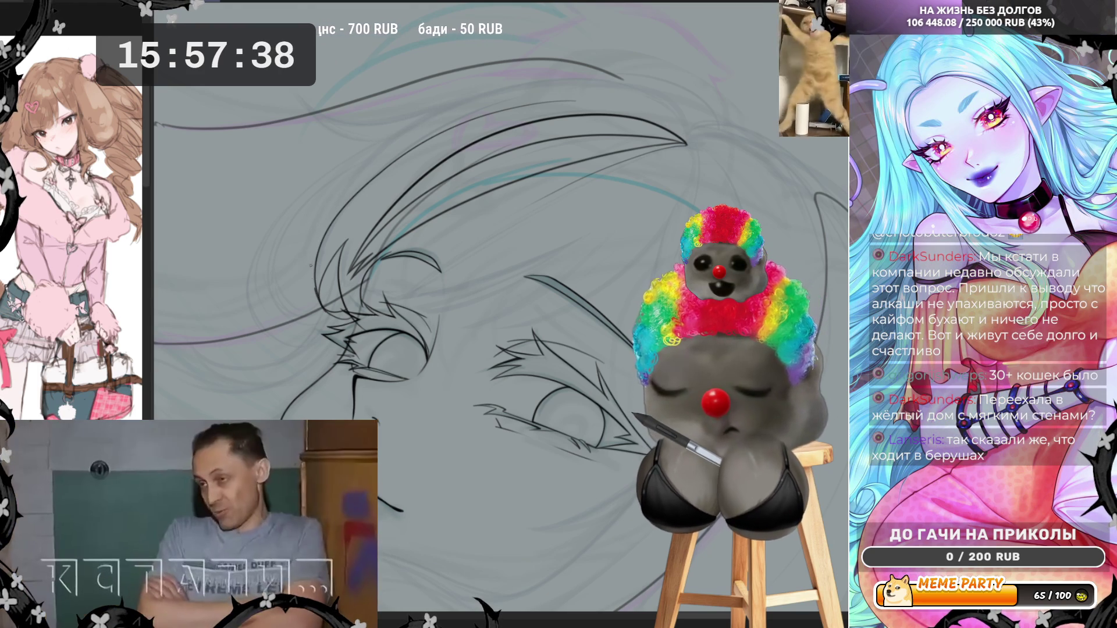
mouse_move(317, 288)
left_mouse_down()
mouse_move(340, 195)
mouse_move(471, 99)
mouse_move(616, 92)
mouse_move(686, 134)
left_mouse_up()
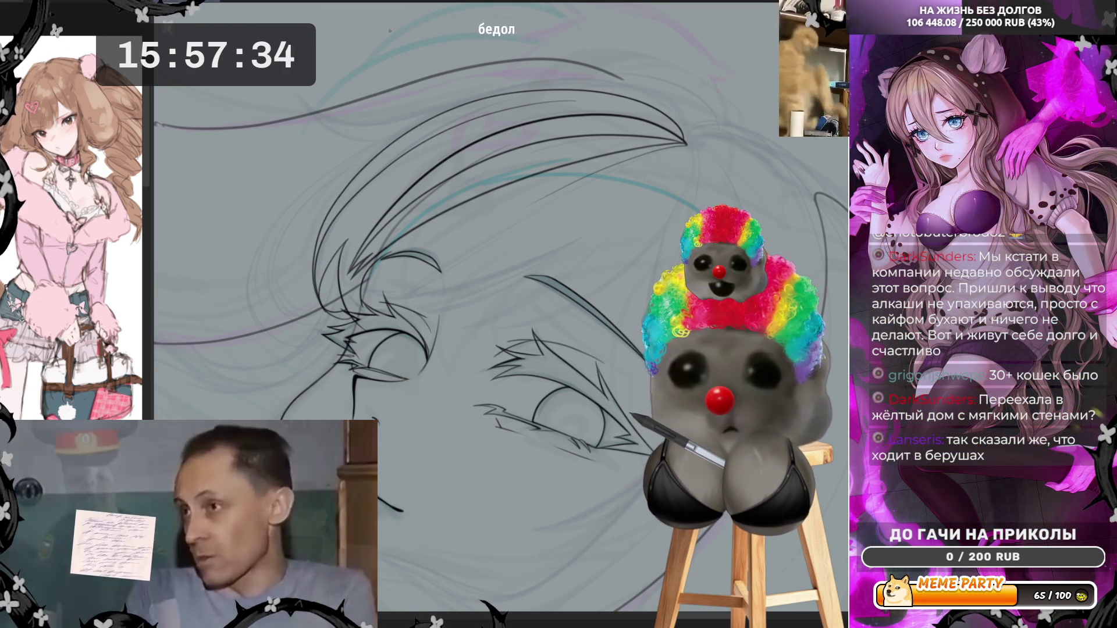
key("h")
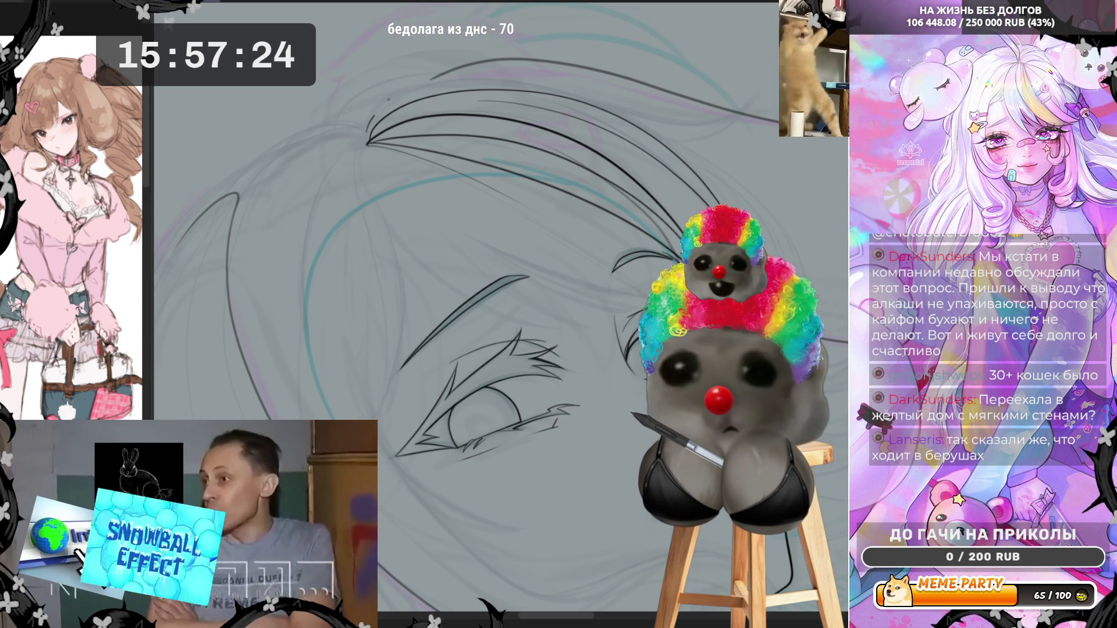
mouse_move(527, 85)
left_mouse_down()
mouse_move(713, 126)
mouse_move(764, 82)
left_mouse_up()
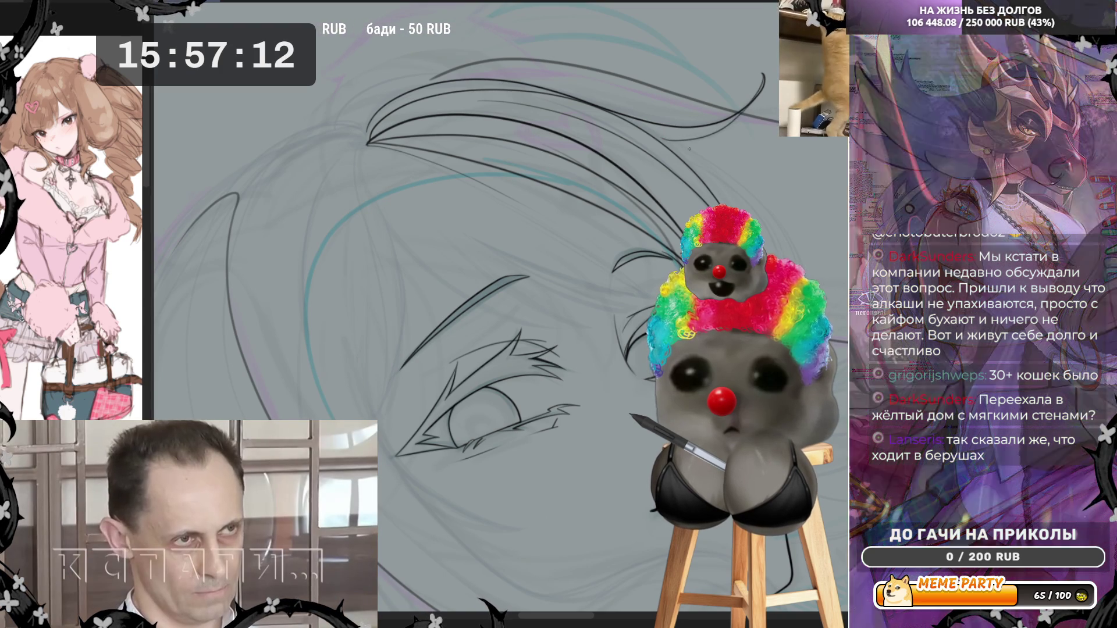
Step: Reset the canvas upright, ink a strand down the bangs, and remove two short strokes that don't fit
key("r")
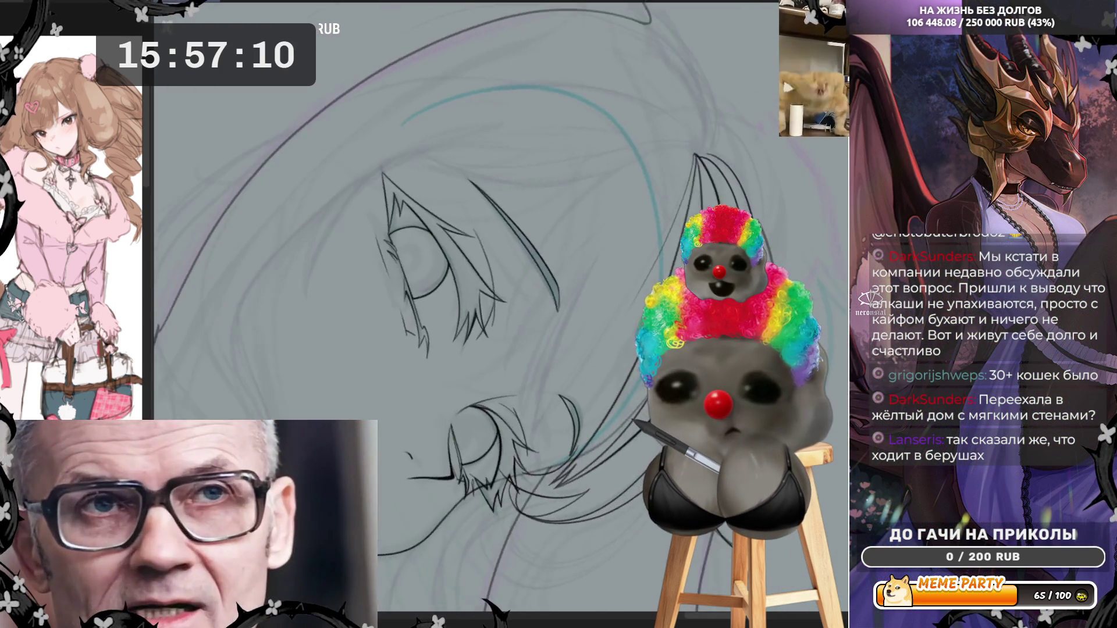
key("r")
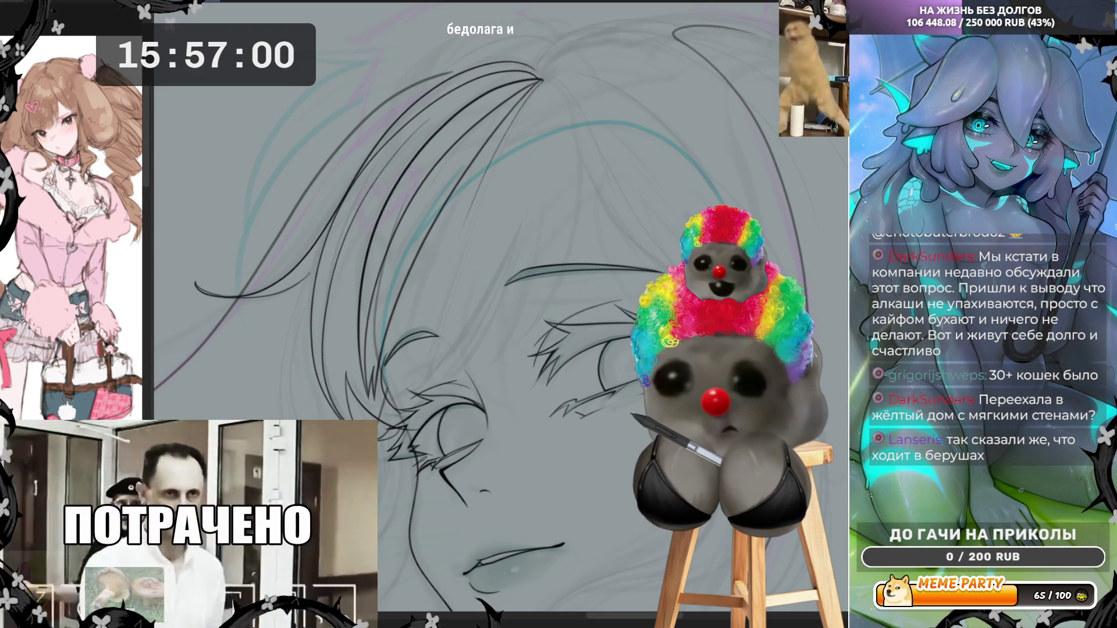
left_click_drag(305, 285, 281, 378)
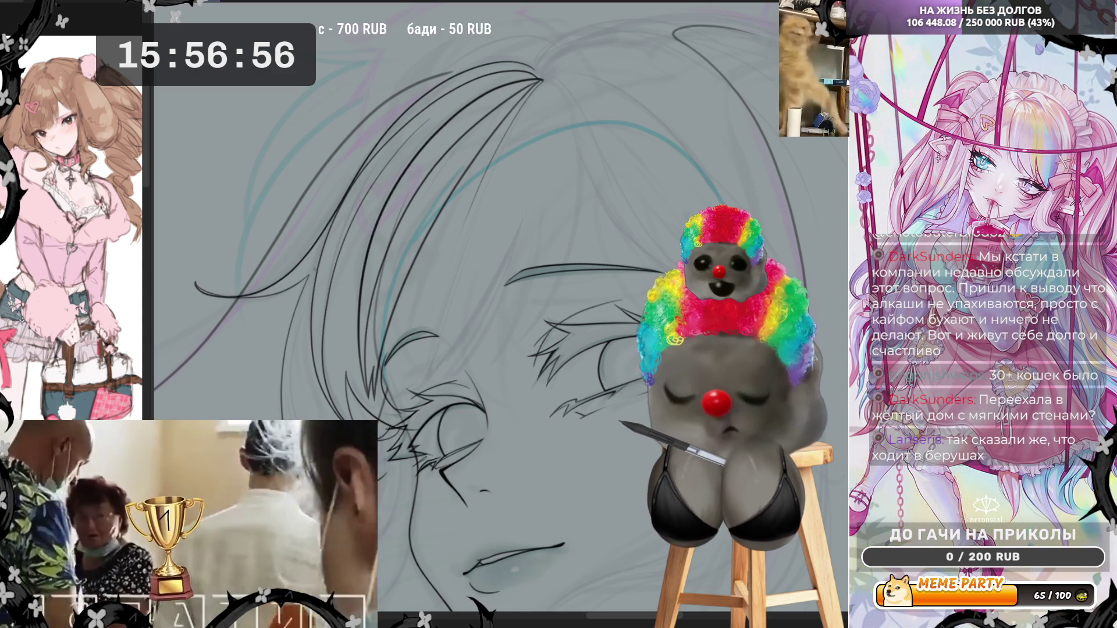
left_click_drag(325, 238, 300, 296)
key("ctrl+z")
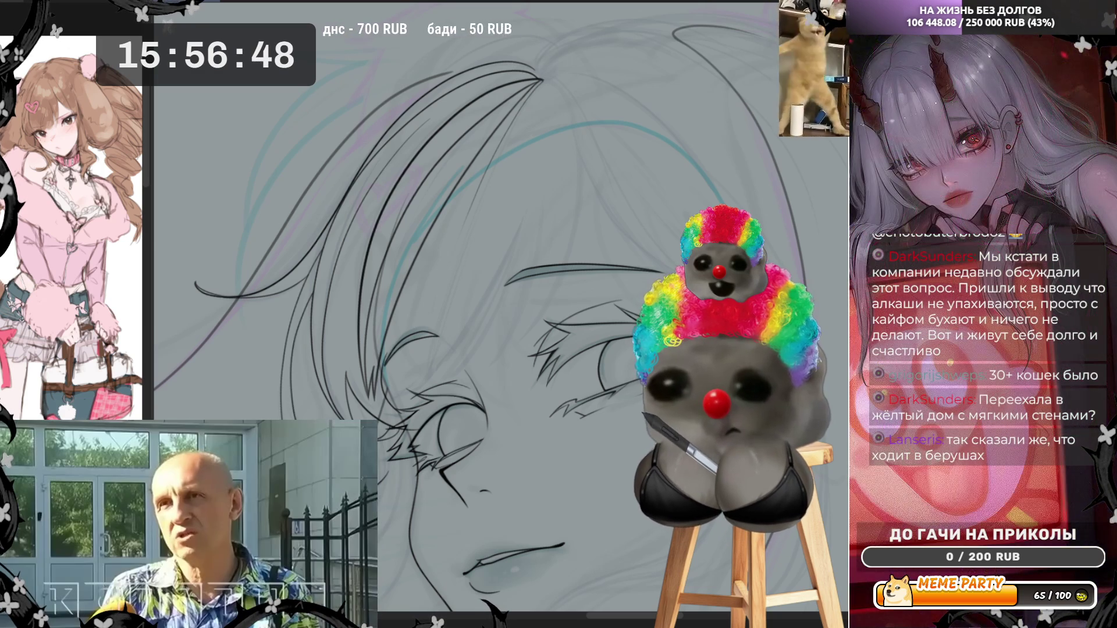
key("ctrl+z")
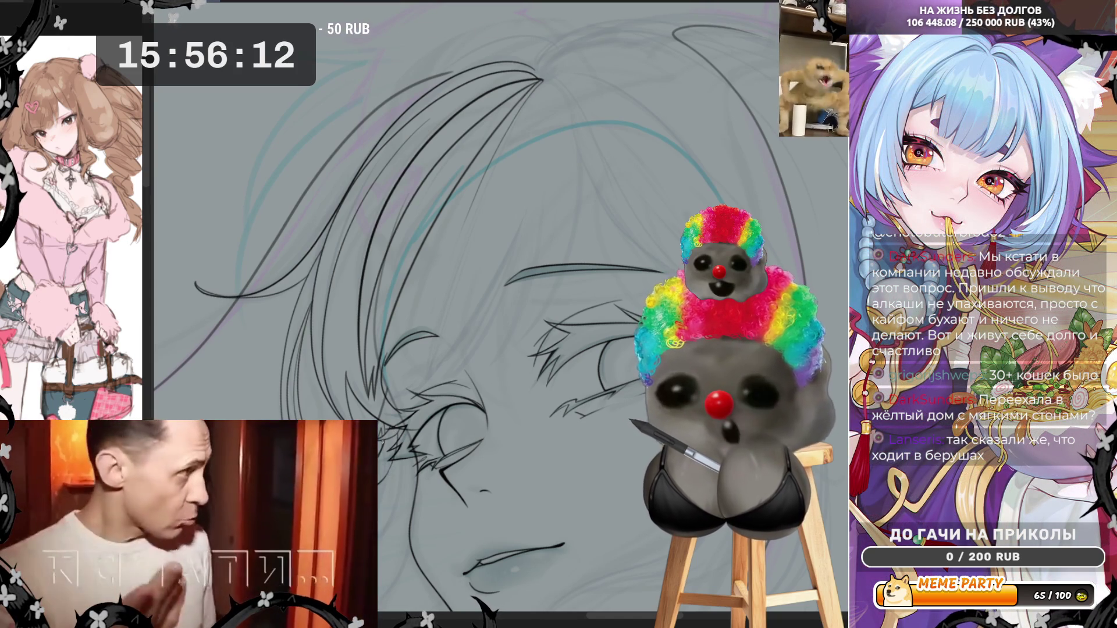
Step: Zoom in on the bangs and draw long curved strands beside the eye, undoing poor ones
scroll(391, 264, "down", 3)
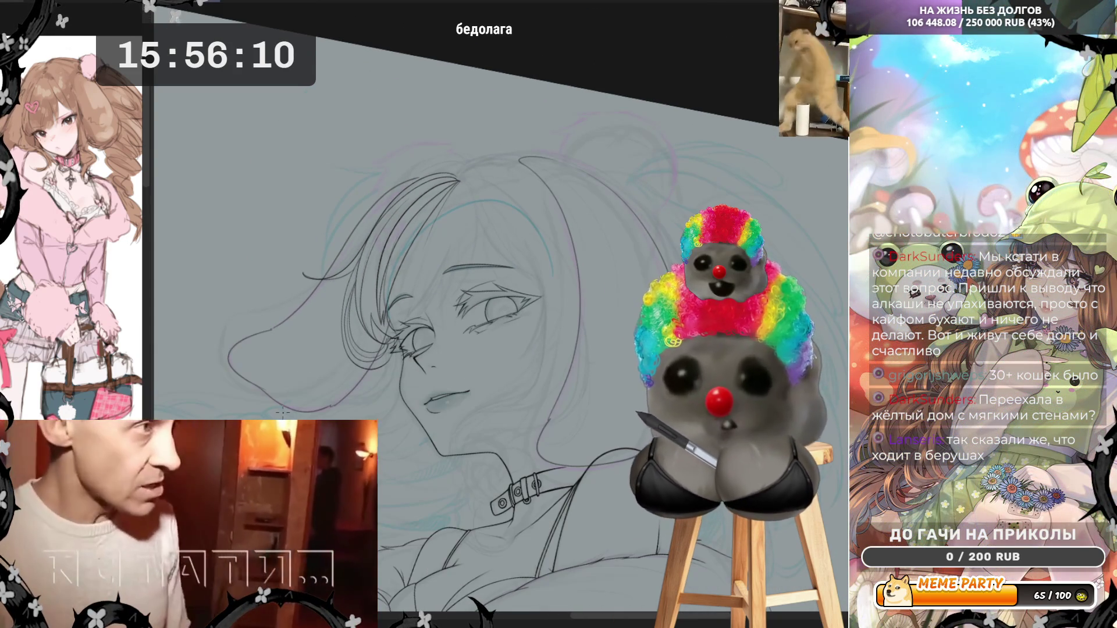
scroll(464, 220, "up", 4)
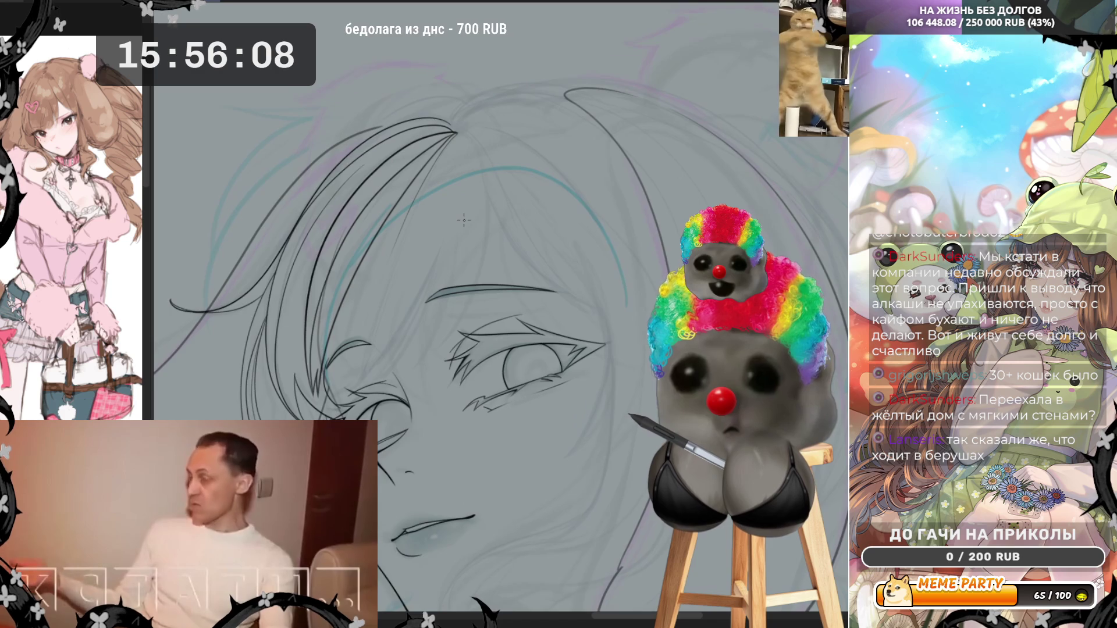
scroll(464, 220, "up", 1)
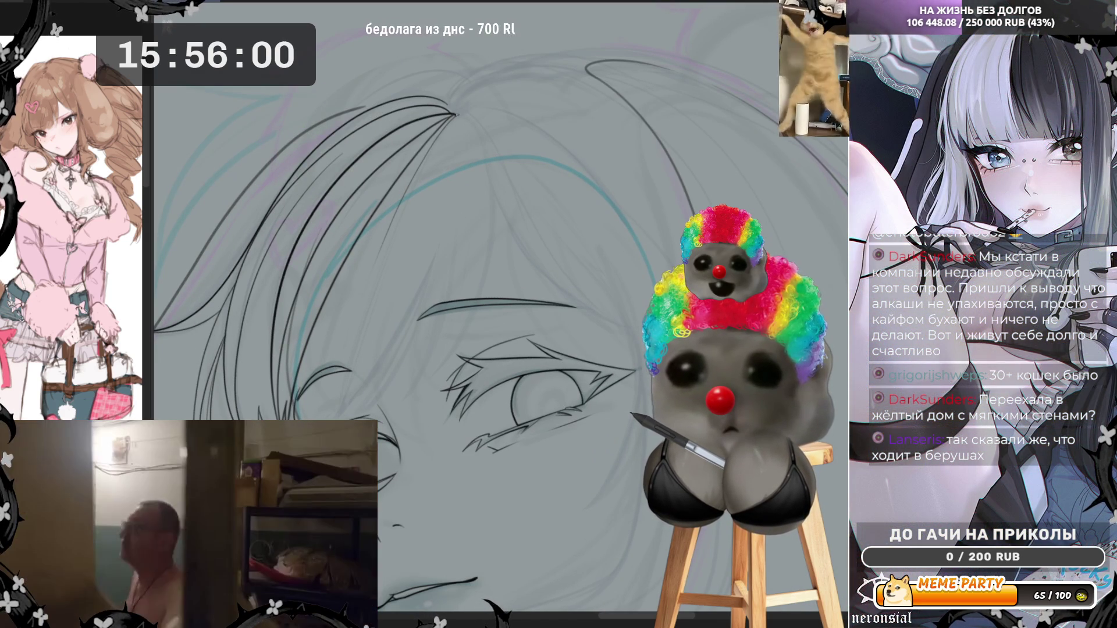
mouse_move(457, 115)
left_mouse_down()
mouse_move(502, 206)
mouse_move(470, 333)
mouse_move(444, 376)
left_mouse_up()
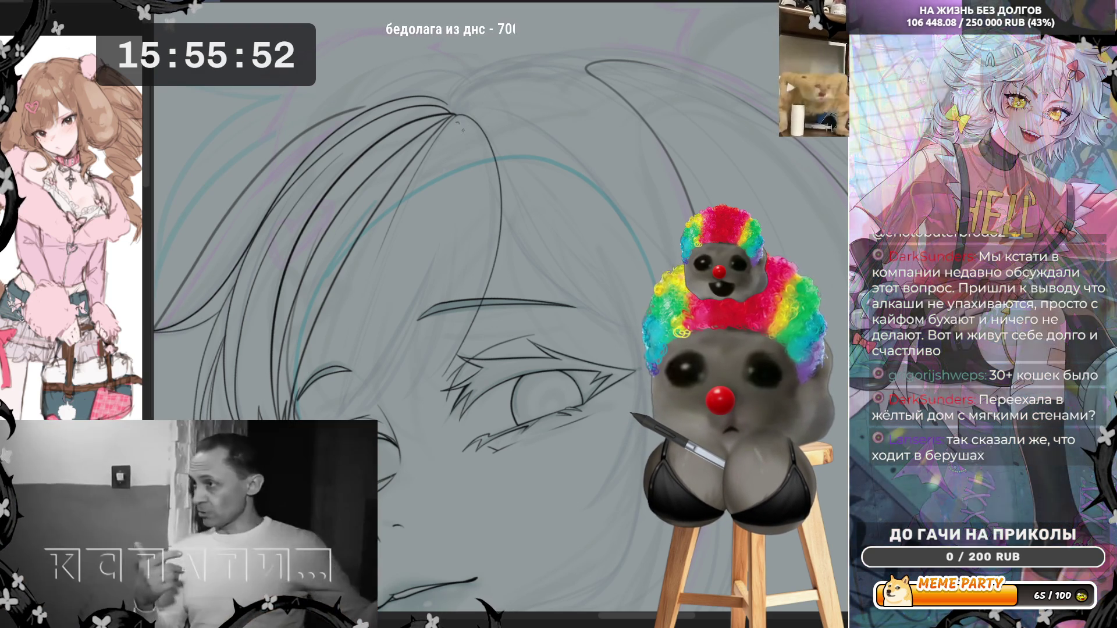
mouse_move(460, 148)
left_mouse_down()
mouse_move(425, 343)
mouse_move(448, 253)
left_mouse_up()
key("ctrl+z")
key("ctrl+z")
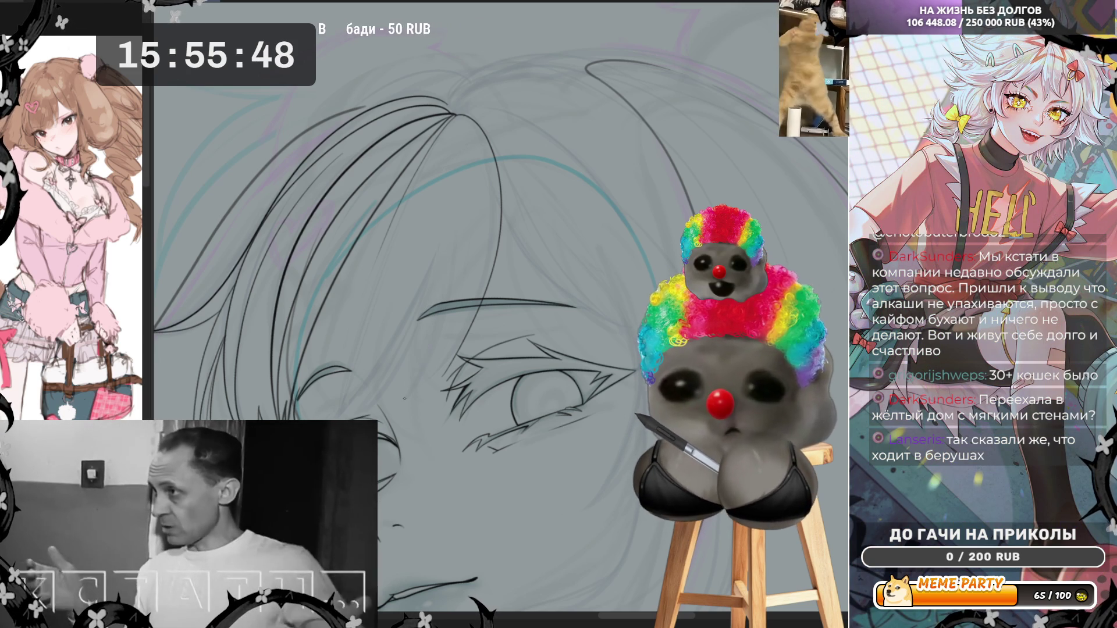
Step: Redraw the upward-running strand cleanly and test a short line at its end
key("ctrl+z")
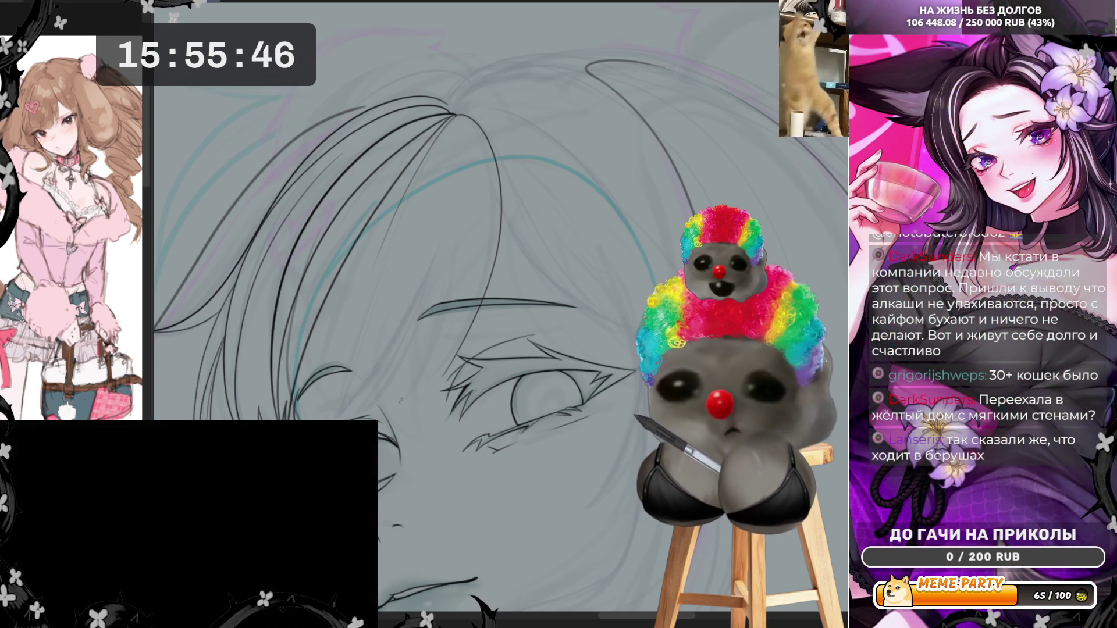
left_click_drag(400, 400, 452, 216)
key("ctrl+z")
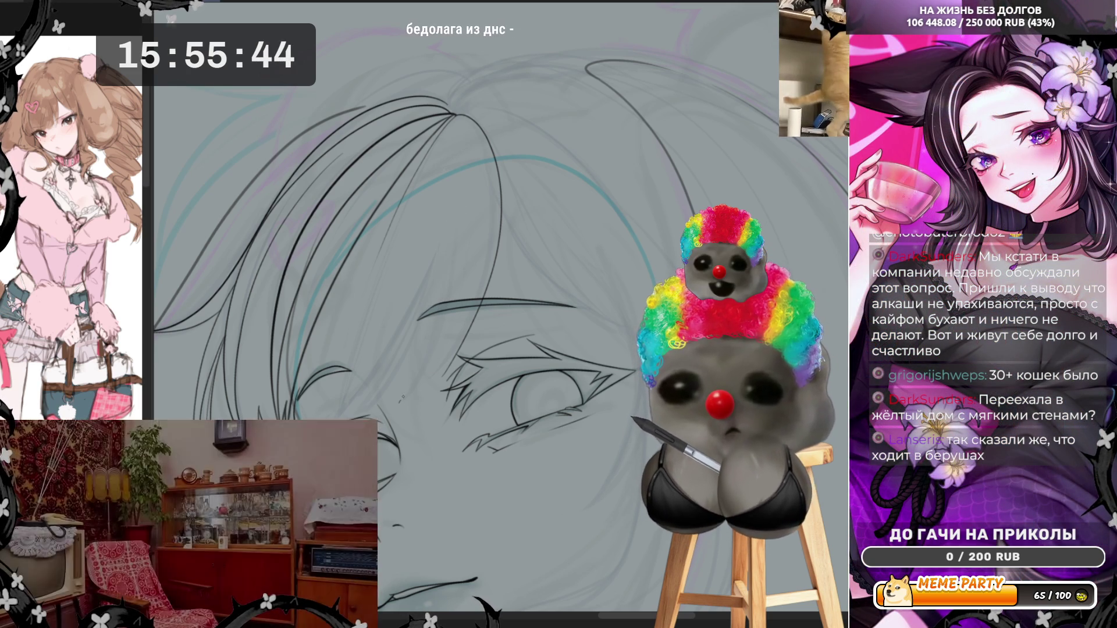
mouse_move(401, 400)
left_mouse_down()
mouse_move(454, 209)
mouse_move(433, 332)
mouse_move(391, 406)
left_mouse_up()
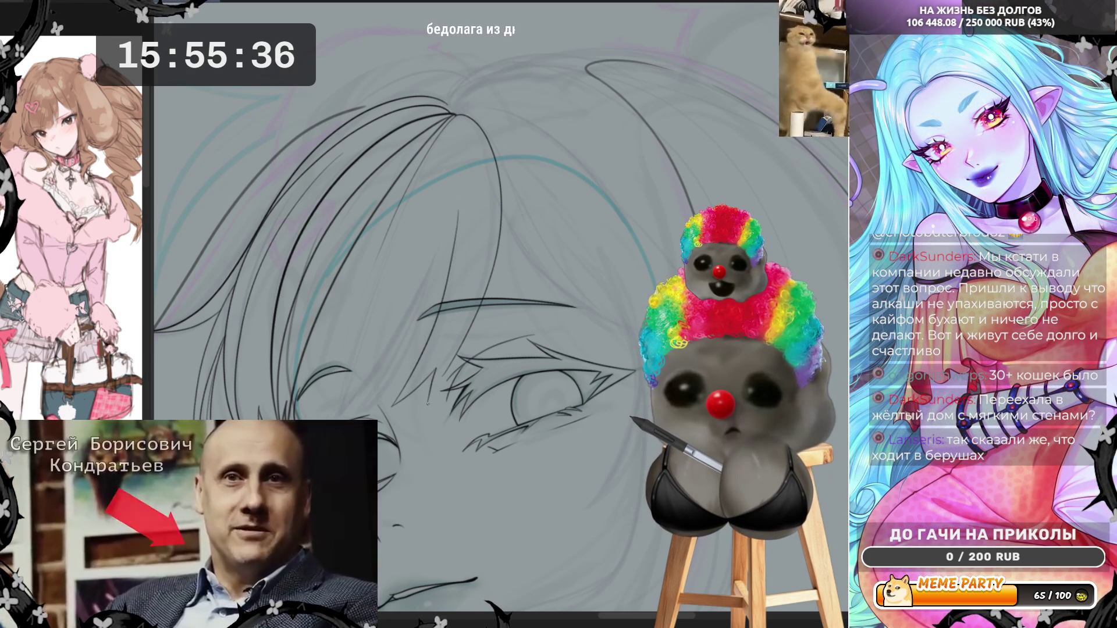
left_click_drag(428, 402, 447, 369)
key("ctrl+z")
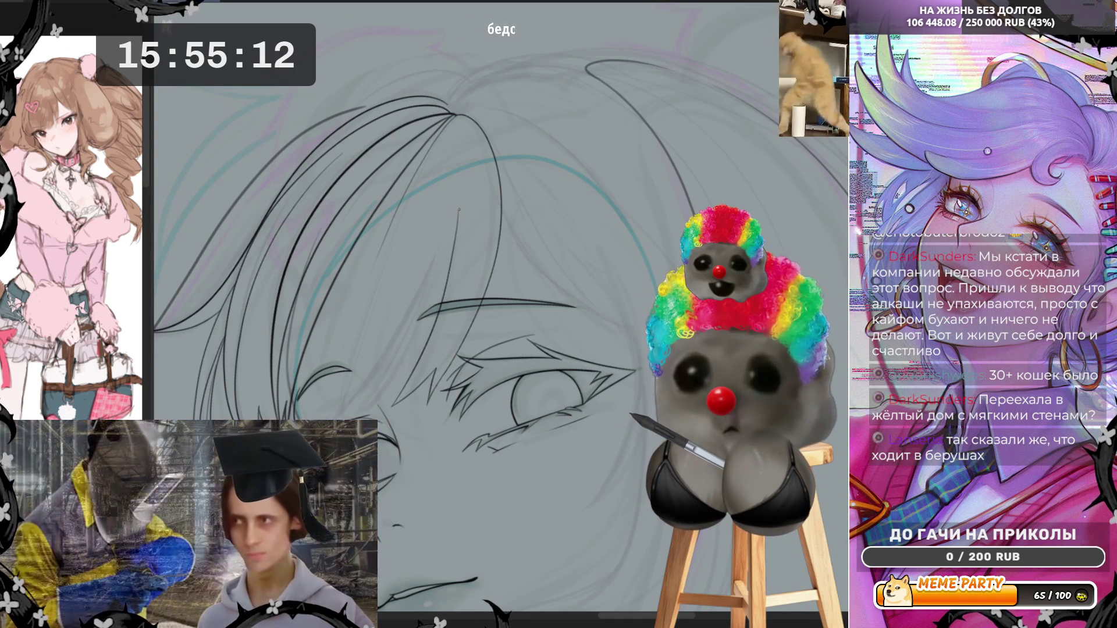
Step: Retry long down-left strands and short top strokes, then mirror the canvas horizontally
mouse_move(458, 230)
left_mouse_down()
mouse_move(433, 316)
mouse_move(387, 391)
left_mouse_up()
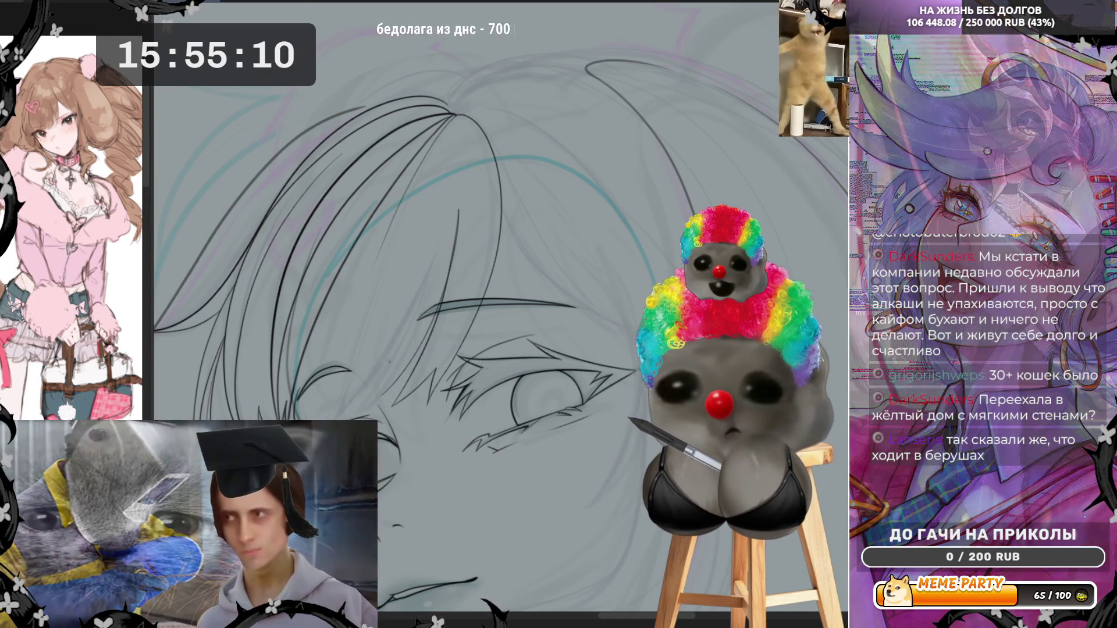
key("ctrl+z")
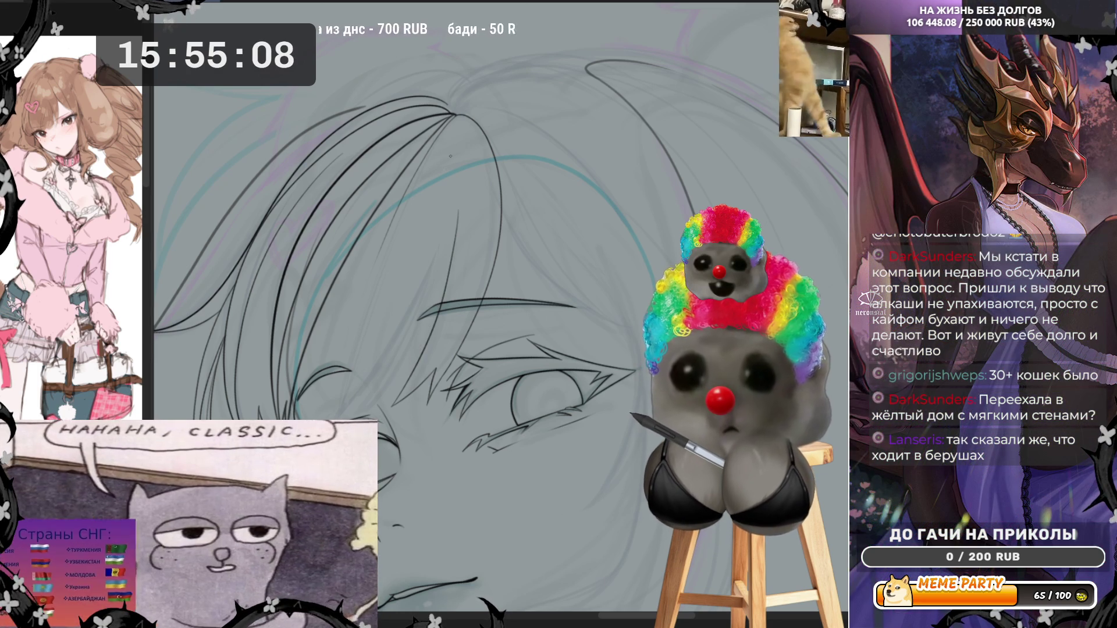
mouse_move(448, 160)
left_mouse_down()
mouse_move(375, 260)
mouse_move(352, 391)
left_mouse_up()
key("ctrl+z")
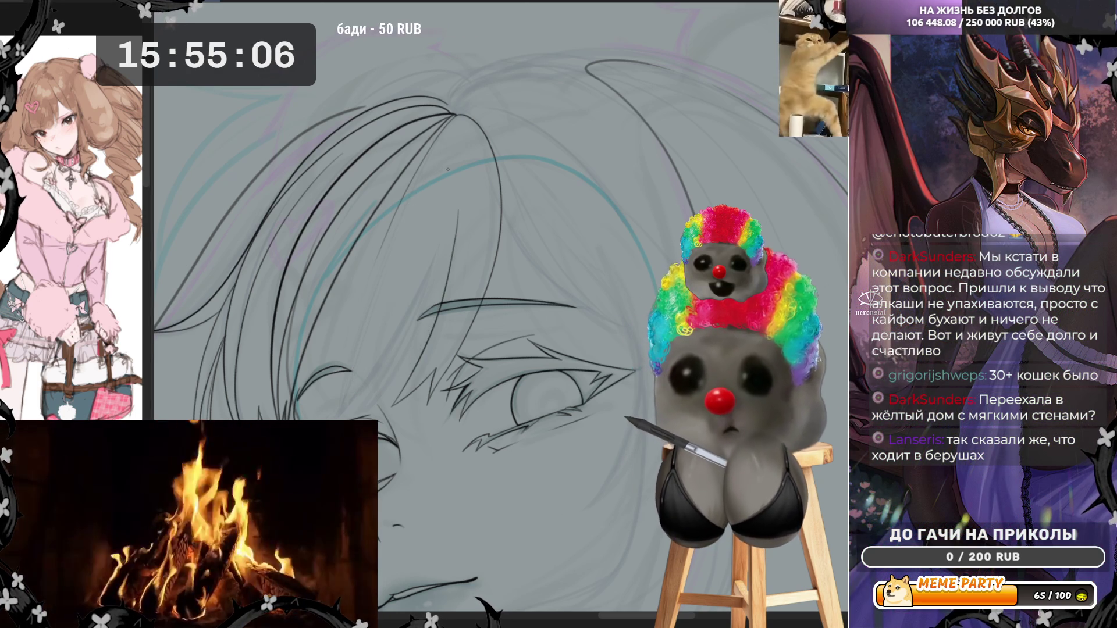
left_click_drag(356, 378, 398, 246)
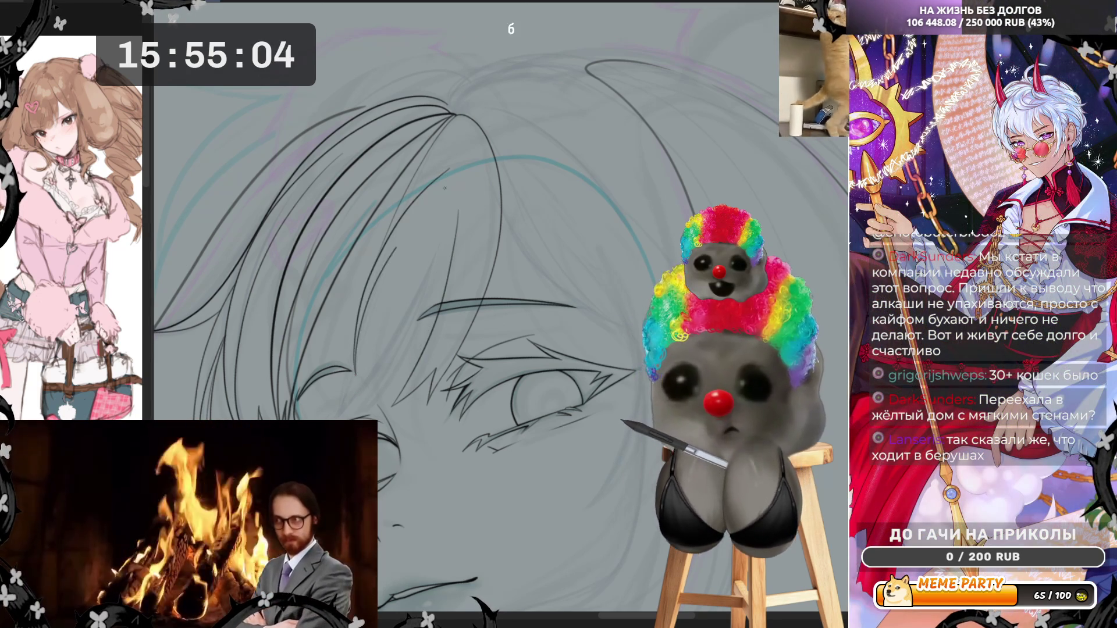
left_click_drag(445, 188, 396, 248)
key("ctrl+z")
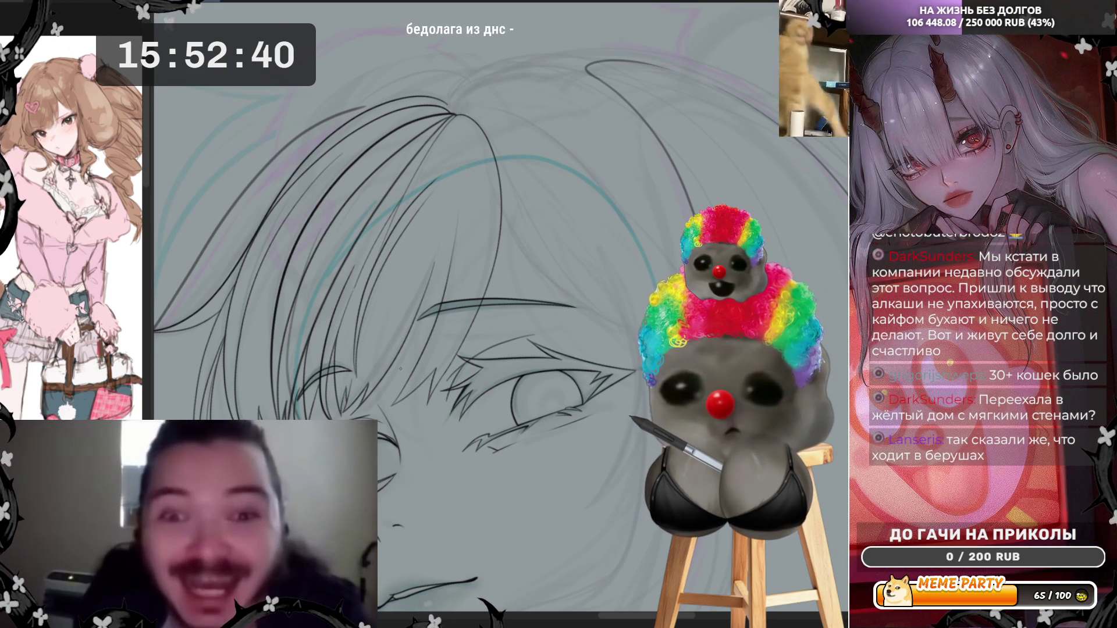
key("h")
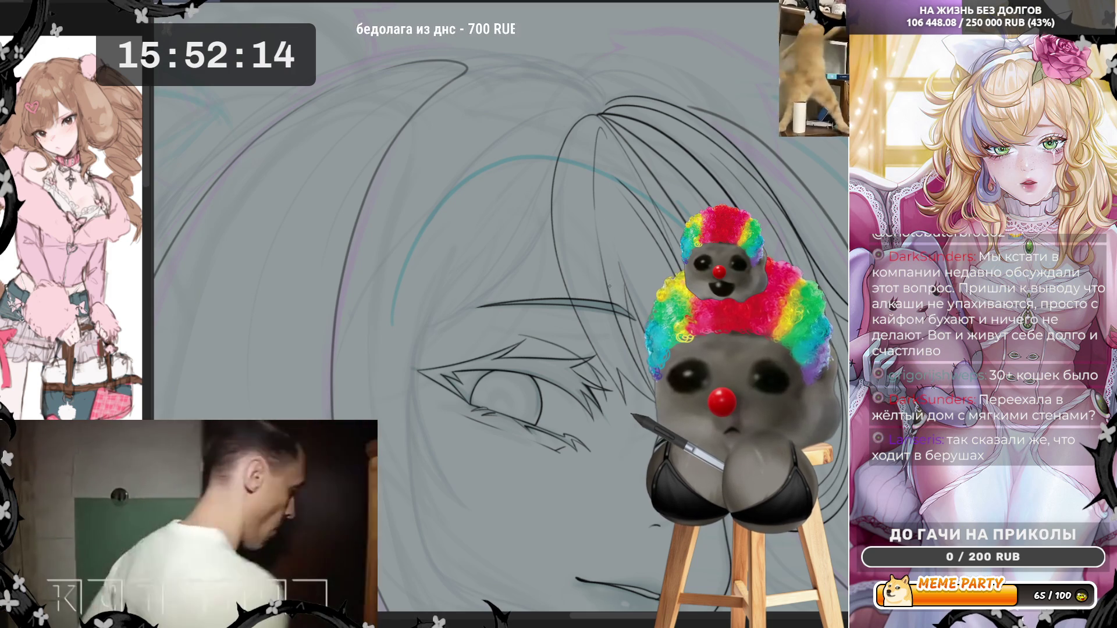
Step: Ink the black face outline curving down below the eye, redrawing its upper part
scroll(562, 250, "down", 3)
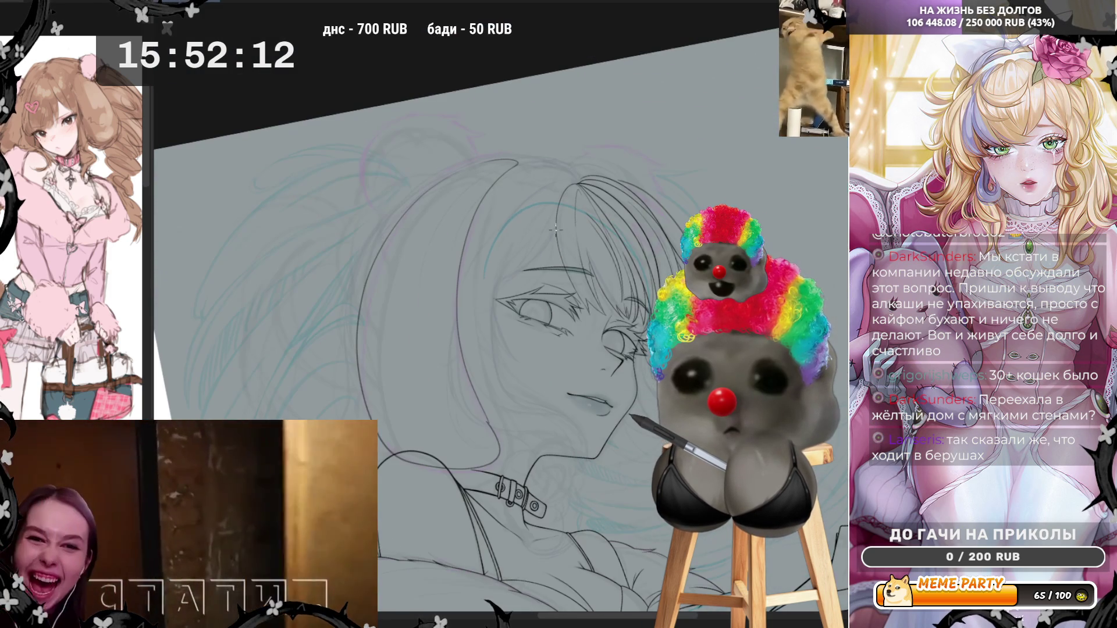
scroll(555, 227, "up", 4)
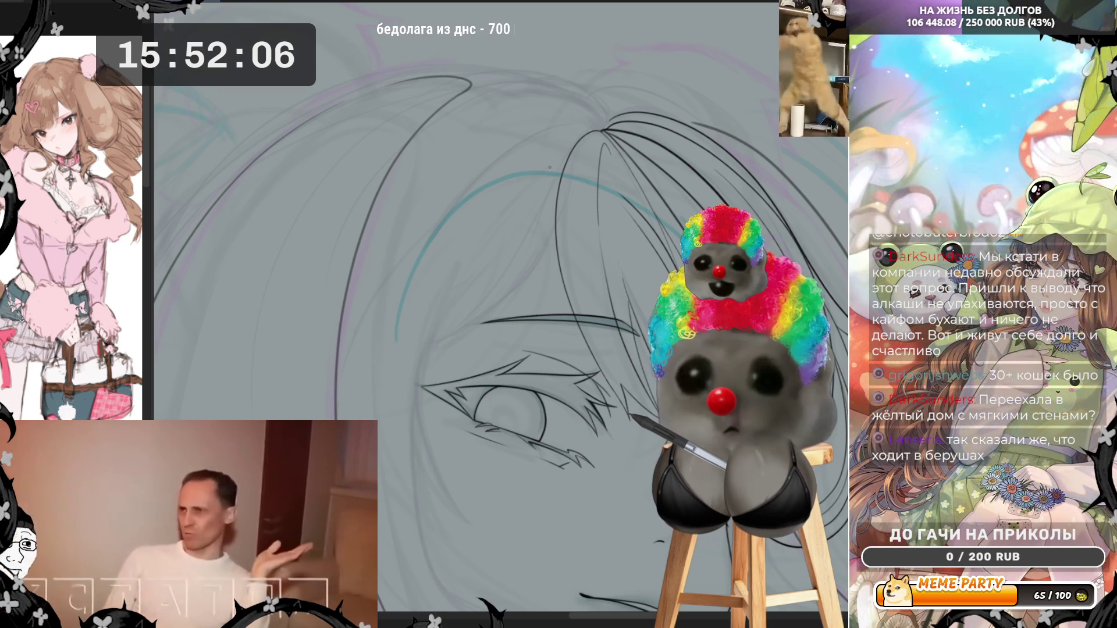
mouse_move(434, 322)
left_mouse_down()
mouse_move(432, 458)
mouse_move(474, 523)
left_mouse_up()
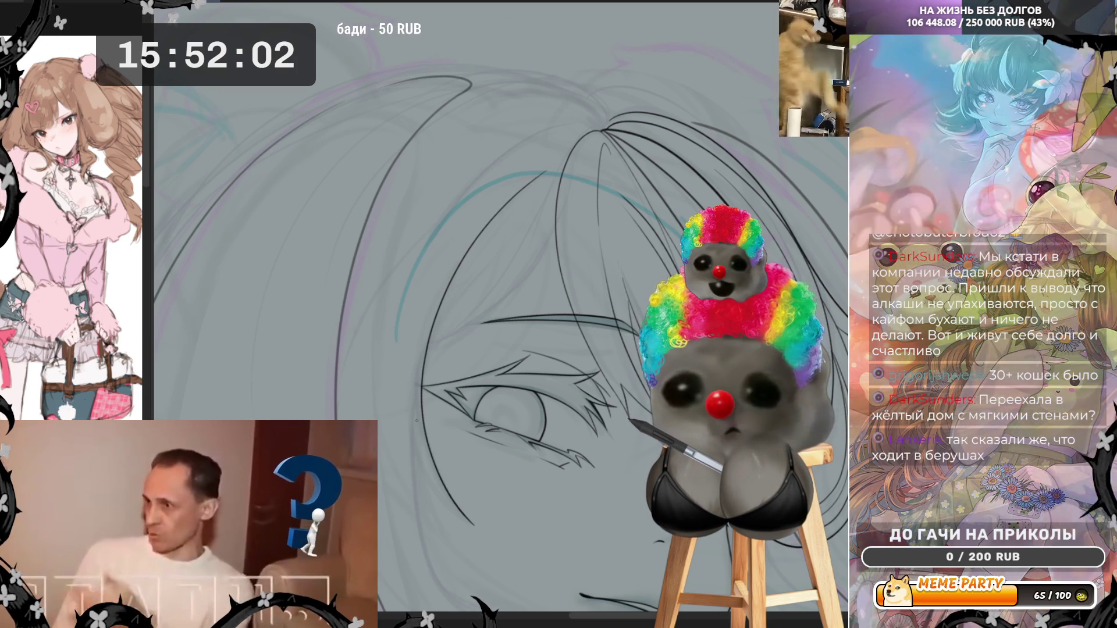
mouse_move(430, 324)
left_mouse_down()
mouse_move(424, 485)
mouse_move(484, 528)
left_mouse_up()
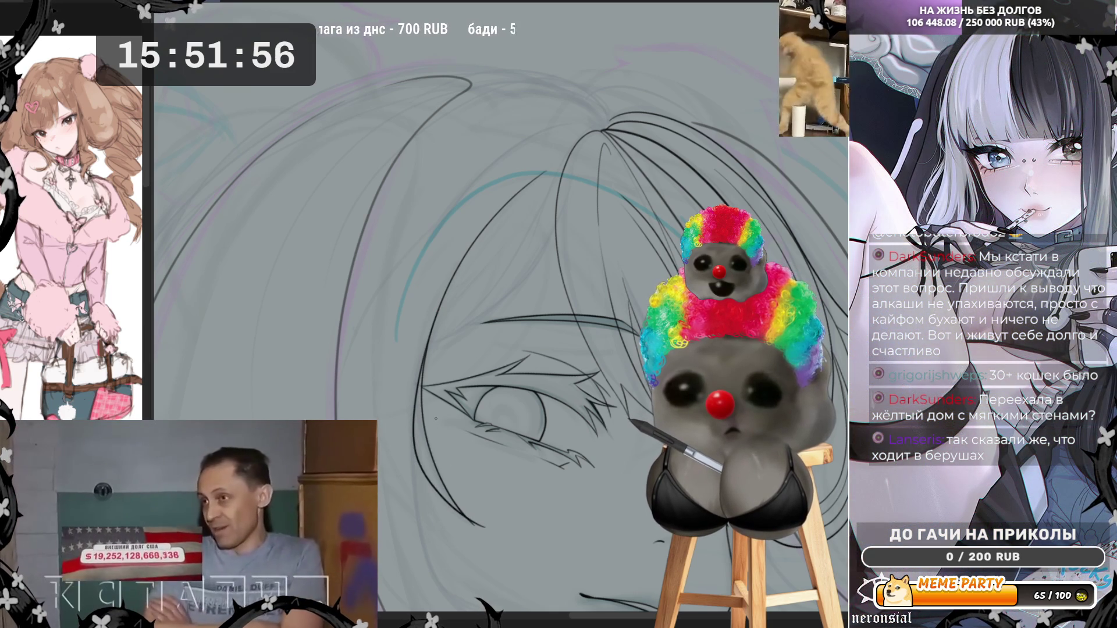
key("ctrl+z")
mouse_move(429, 336)
left_mouse_down()
mouse_move(432, 496)
mouse_move(486, 529)
left_mouse_up()
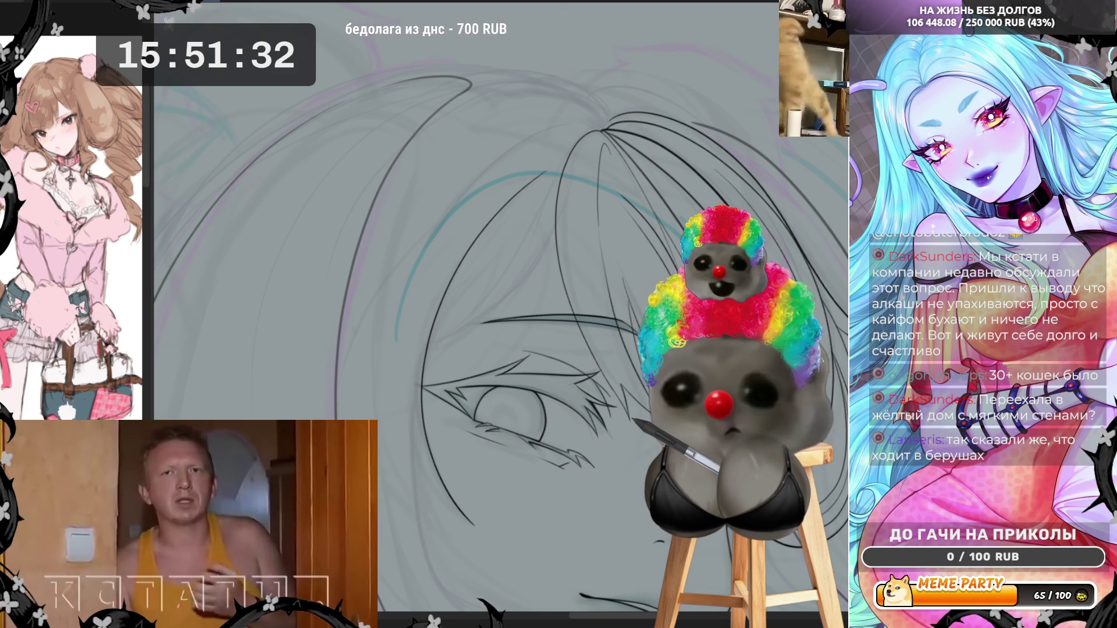
Step: With the canvas rotated, try the upper face curve, undo the failed strokes, then reset rotation
left_click_drag(452, 491, 276, 365)
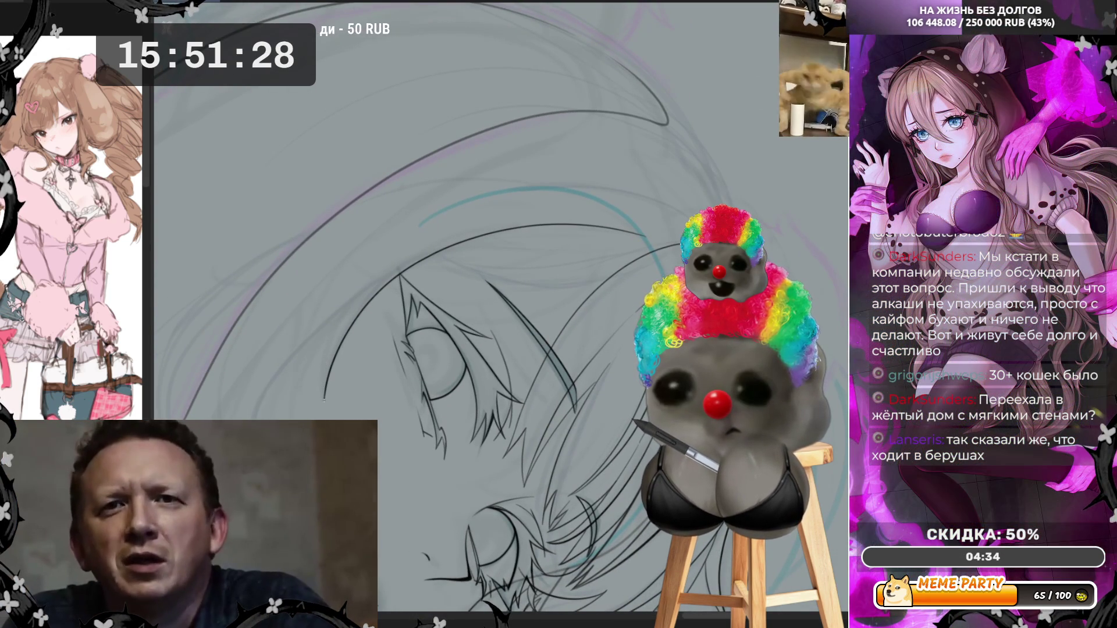
left_click_drag(324, 400, 329, 358)
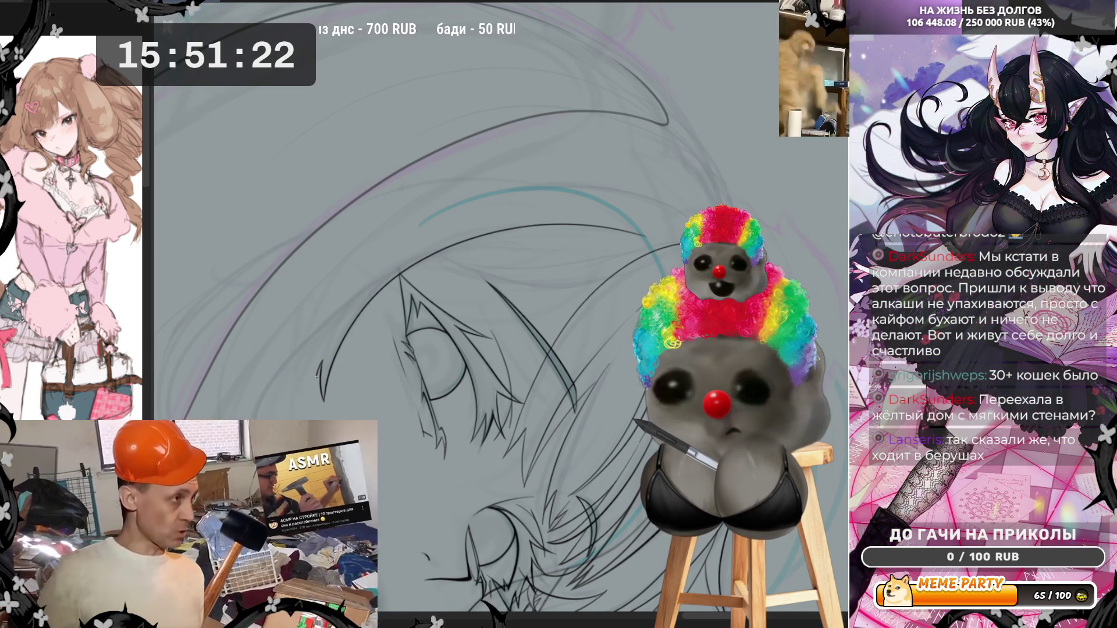
left_click_drag(320, 359, 334, 335)
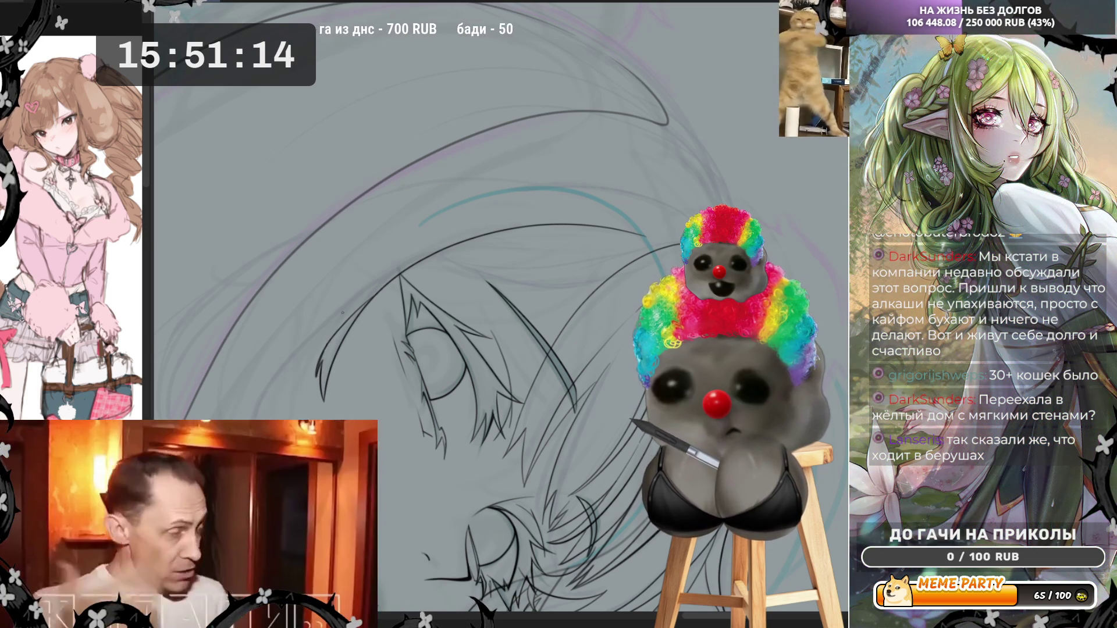
mouse_move(318, 375)
left_mouse_down()
mouse_move(353, 301)
mouse_move(404, 263)
left_mouse_up()
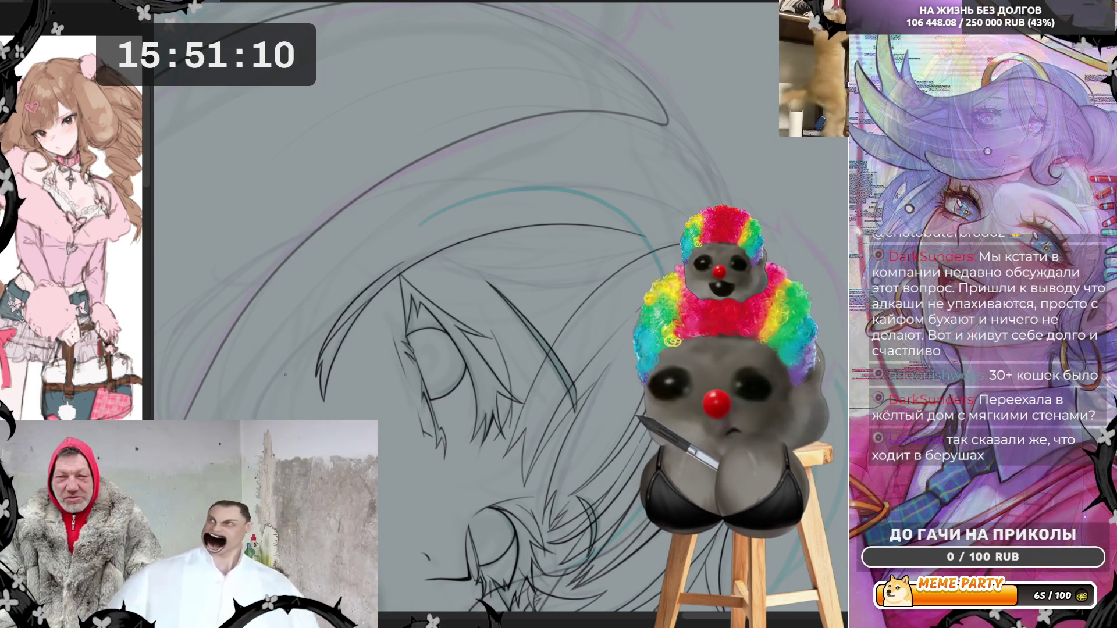
key("ctrl+z")
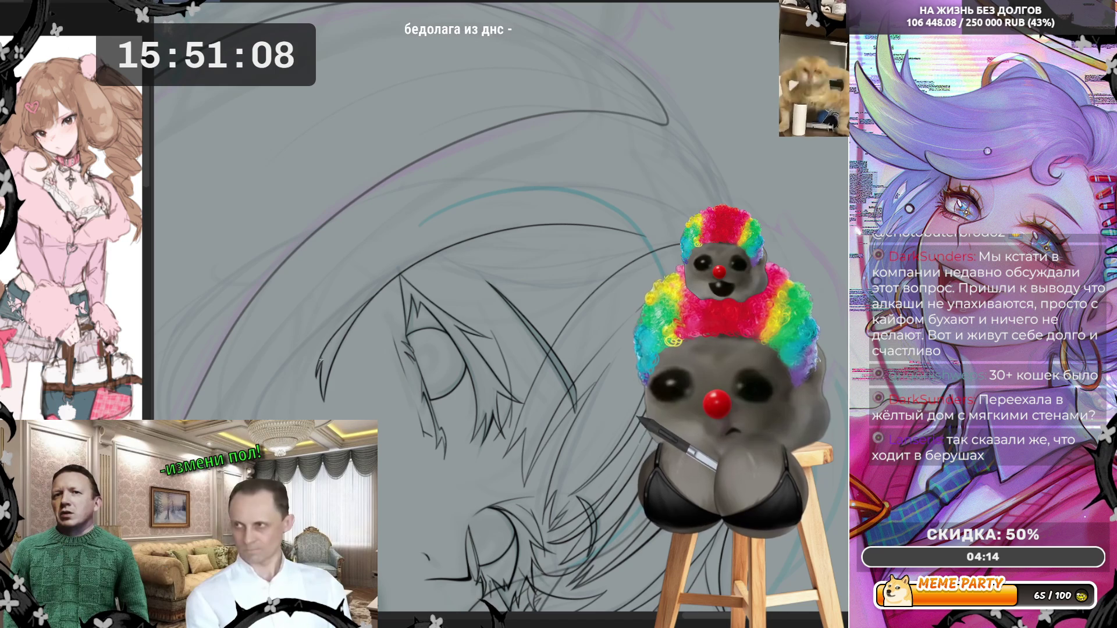
mouse_move(317, 372)
left_mouse_down()
mouse_move(414, 260)
mouse_move(590, 221)
left_mouse_up()
key("ctrl+z")
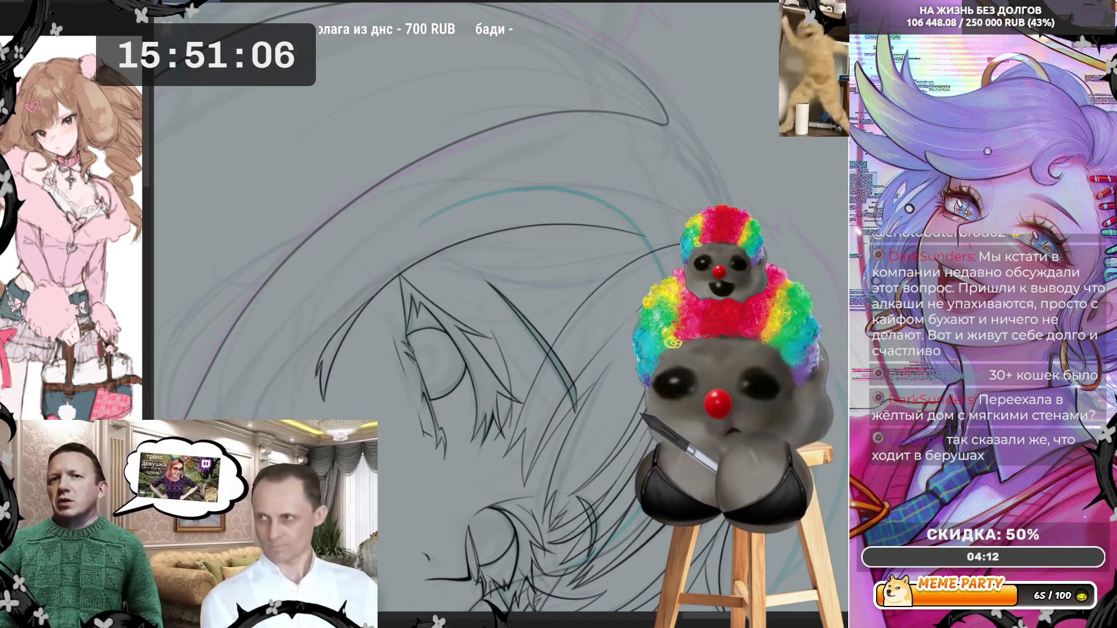
left_click_drag(502, 233, 583, 228)
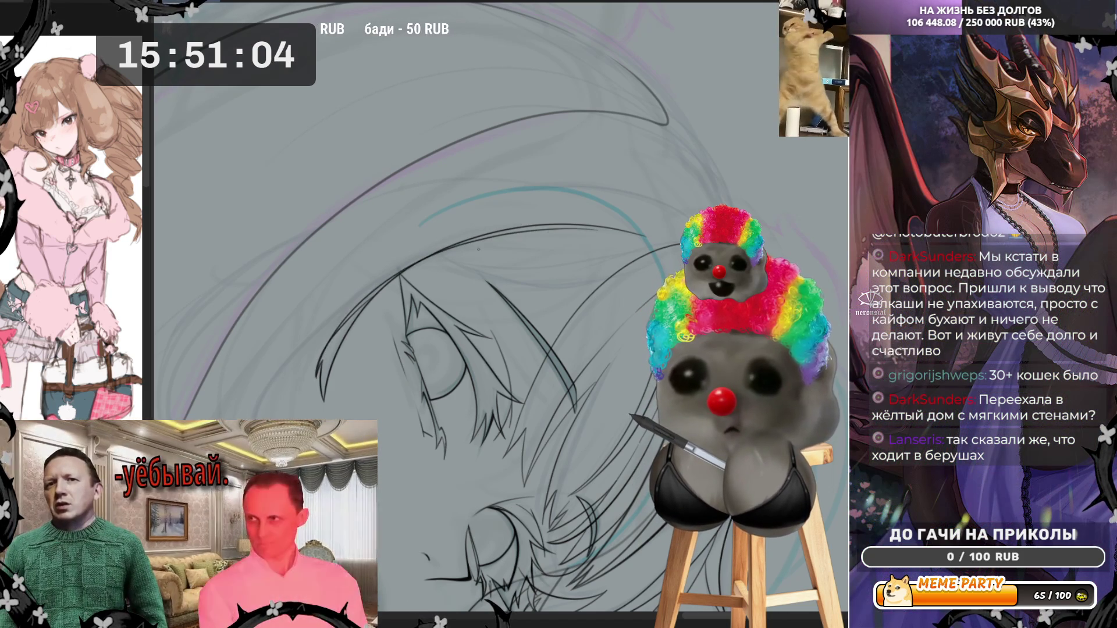
key("ctrl+z")
left_click_drag(318, 373, 448, 255)
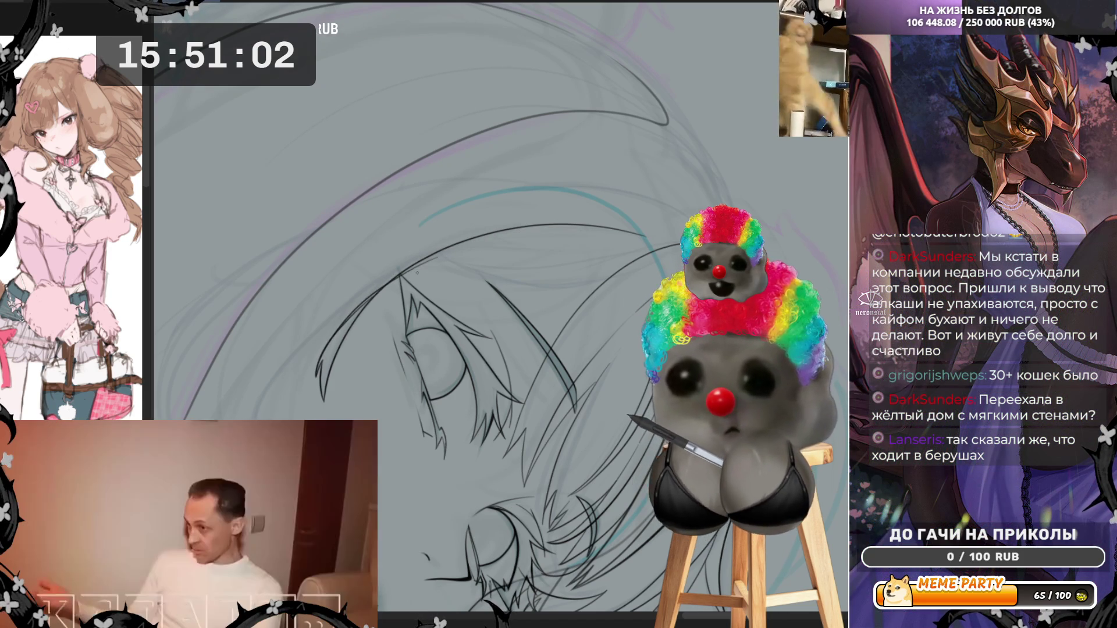
key("ctrl+z")
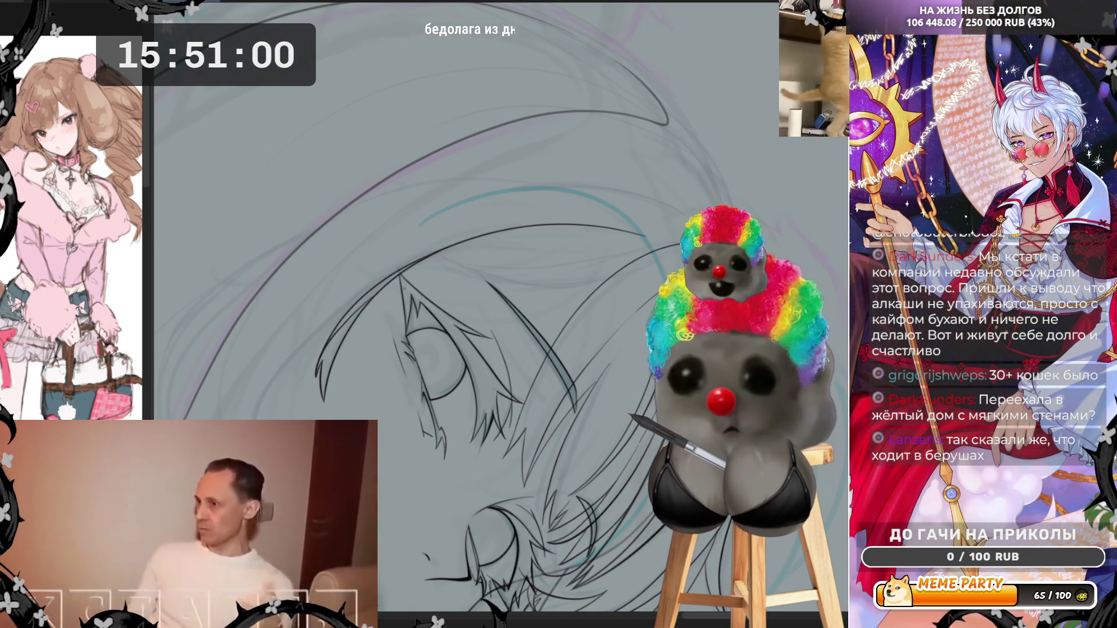
key("ctrl+0")
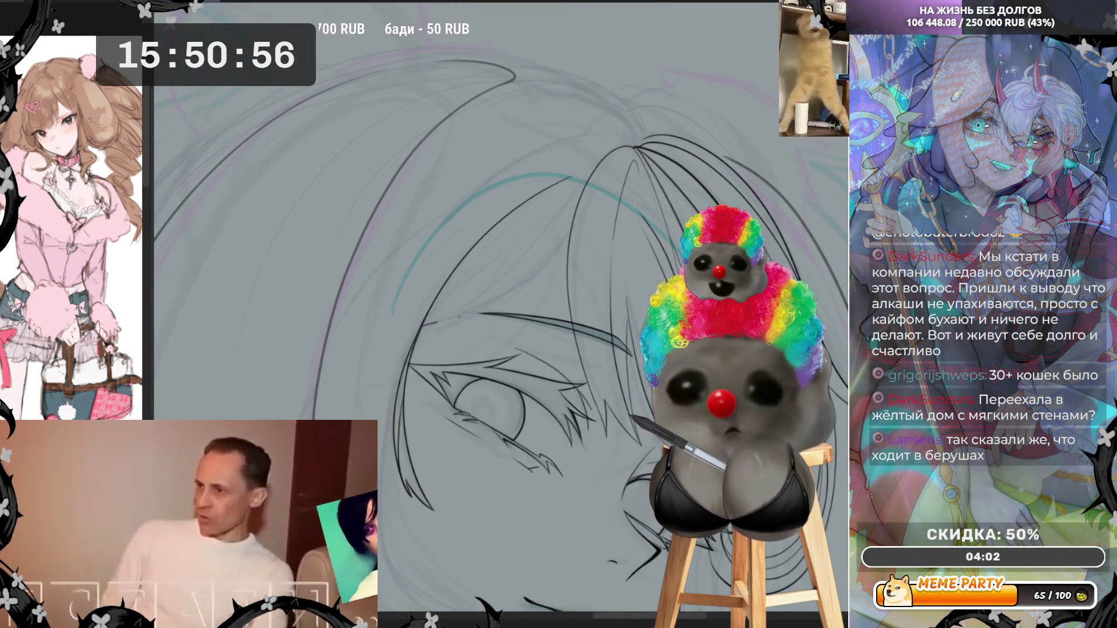
Step: Ink a short black stroke over the purple face sketch on the lineart layer
left_click_drag(480, 307, 527, 280)
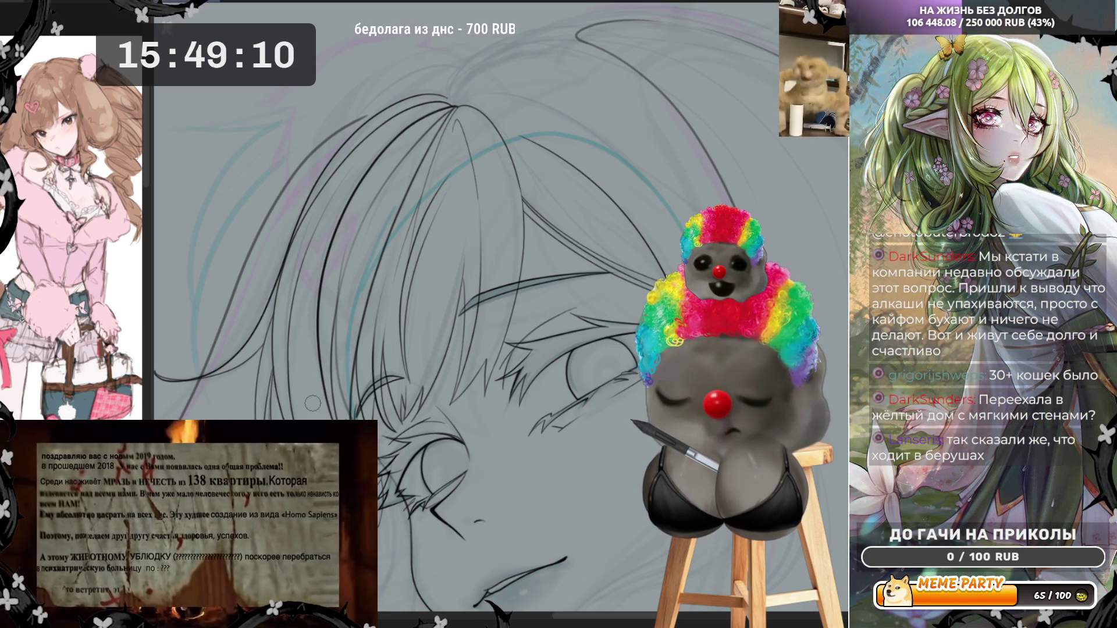
Step: Attempt a long downward hair strand several times, undoing each unsatisfying stroke
scroll(313, 402, "up", 5)
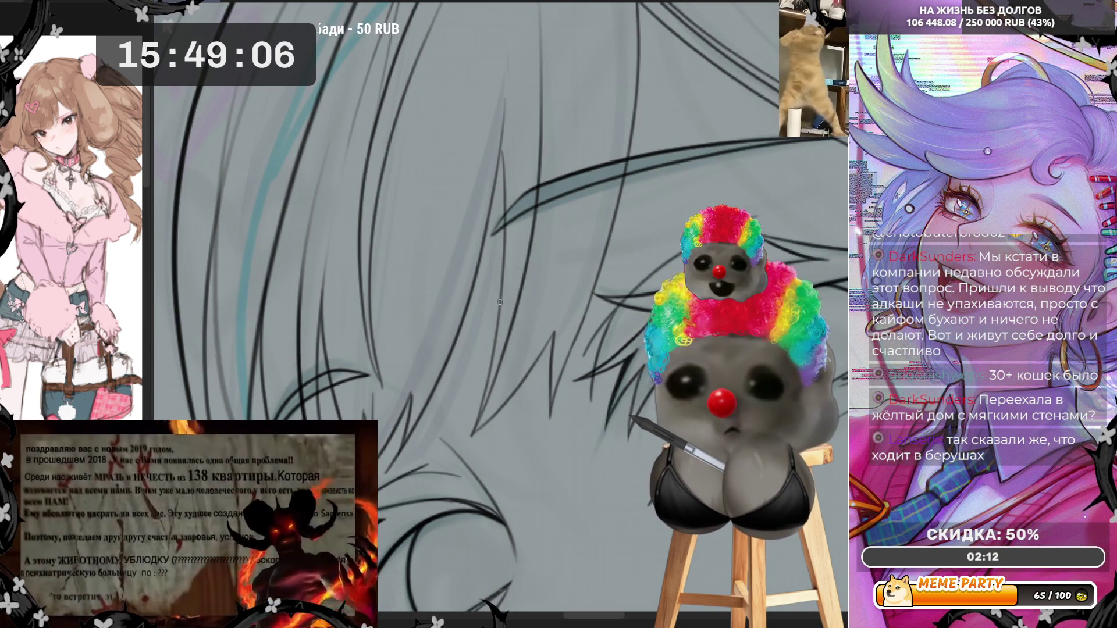
left_click_drag(500, 302, 475, 445)
key("ctrl+z")
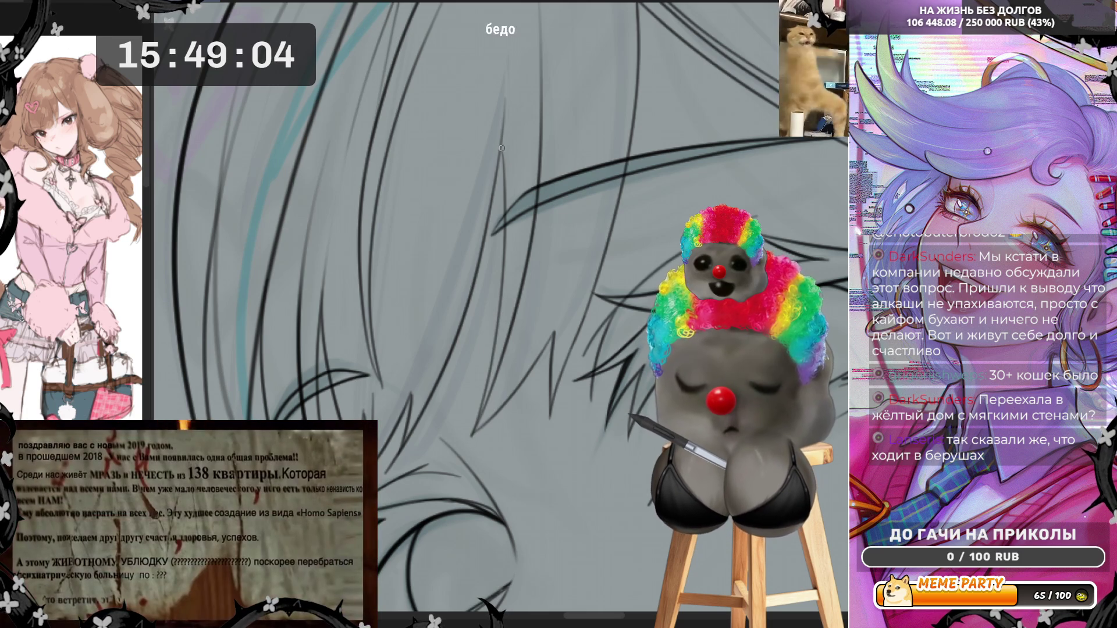
left_click_drag(502, 148, 474, 440)
key("ctrl+z")
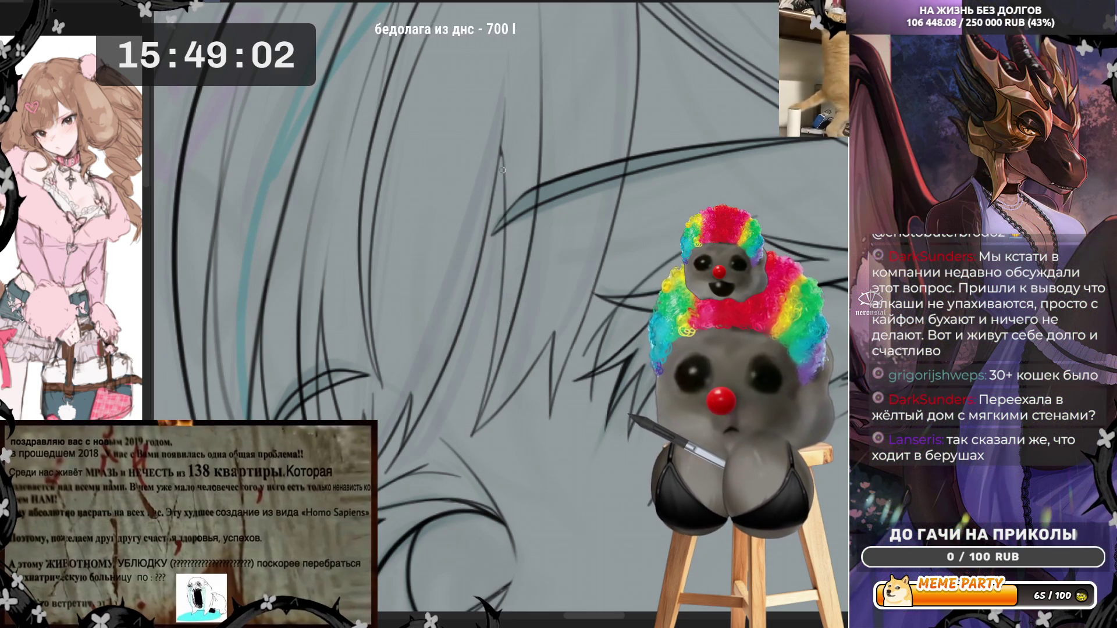
mouse_move(502, 156)
left_mouse_down()
mouse_move(485, 400)
mouse_move(462, 471)
left_mouse_up()
key("ctrl+z")
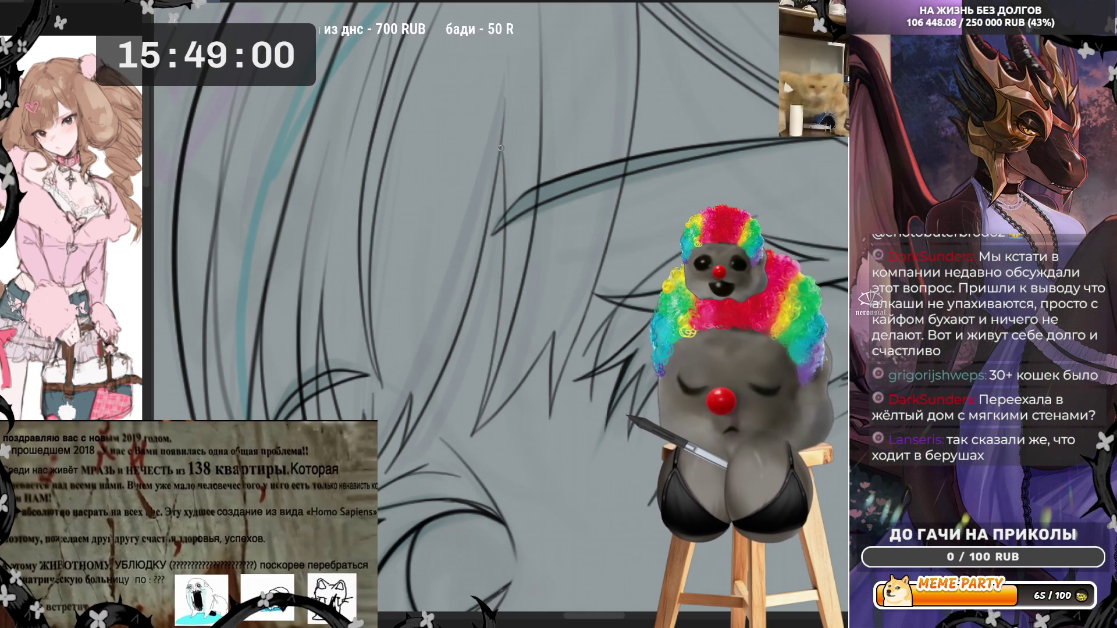
left_click_drag(500, 148, 473, 437)
key("ctrl+z")
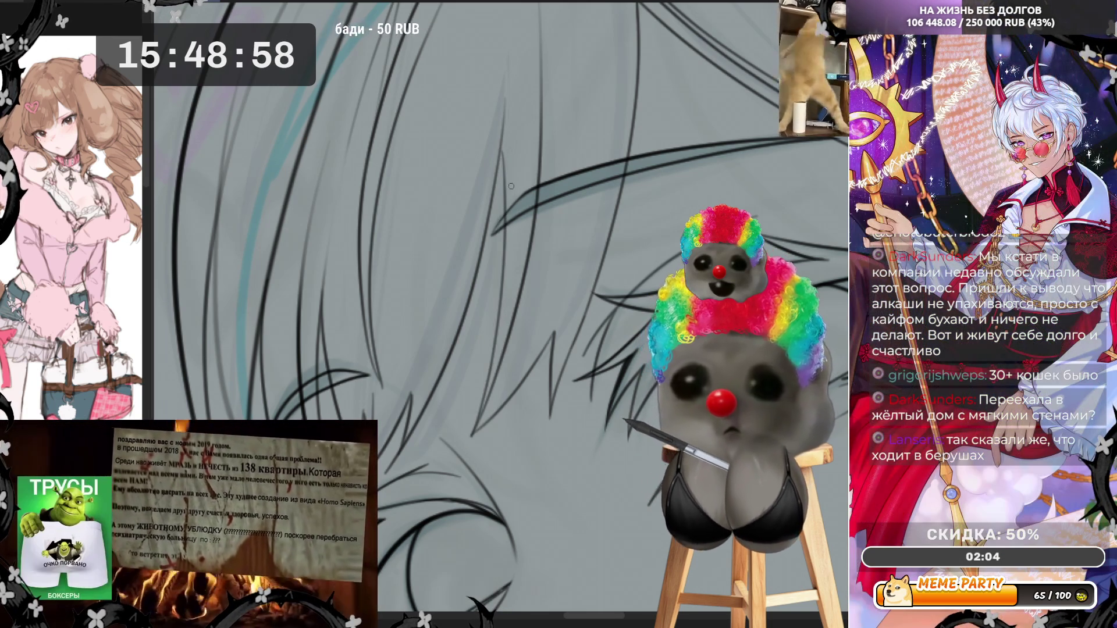
Step: Mirror the canvas horizontally and retry the long strand, undoing each attempt
key("h")
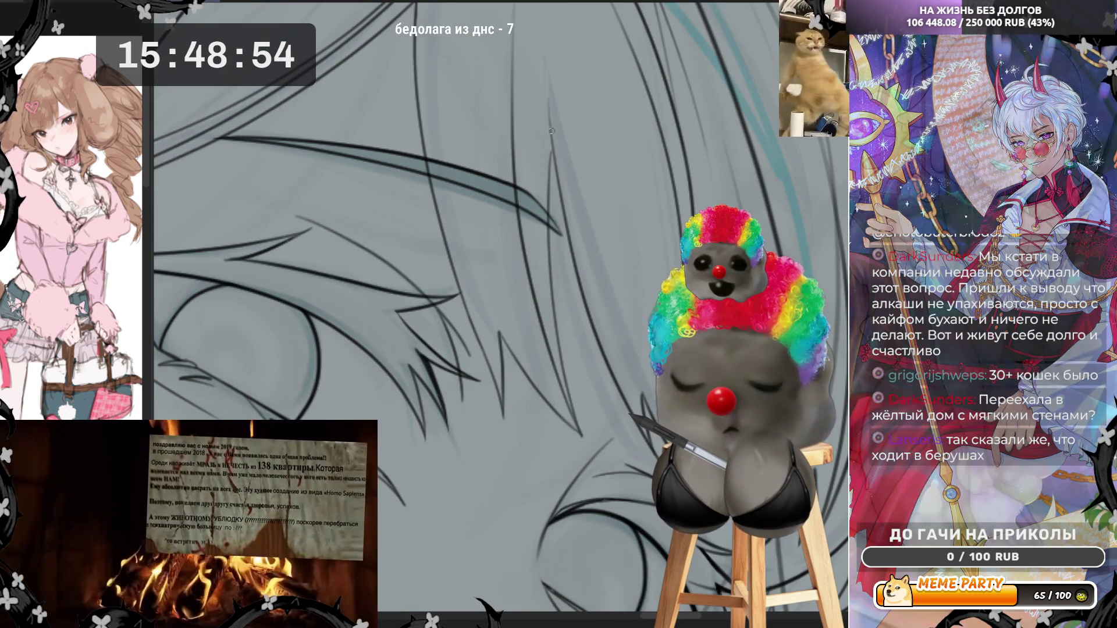
mouse_move(551, 142)
left_mouse_down()
mouse_move(544, 244)
mouse_move(581, 442)
left_mouse_up()
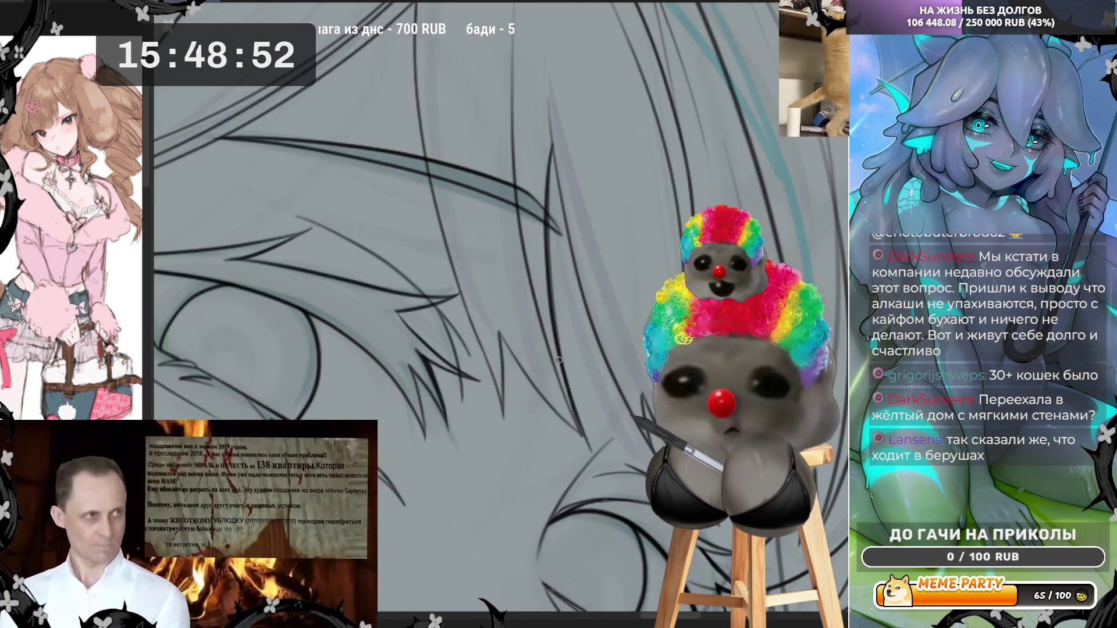
key("ctrl+z")
mouse_move(551, 150)
left_mouse_down()
mouse_move(545, 335)
mouse_move(570, 401)
left_mouse_up()
key("ctrl+z")
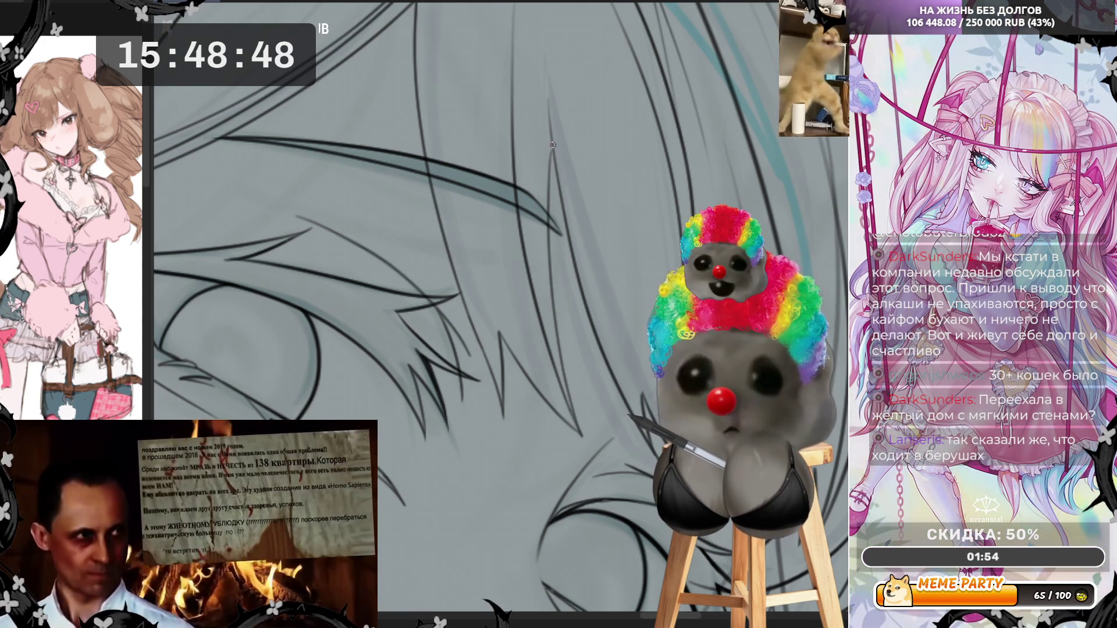
mouse_move(553, 144)
left_mouse_down()
mouse_move(544, 300)
mouse_move(555, 384)
left_mouse_up()
key("ctrl+z")
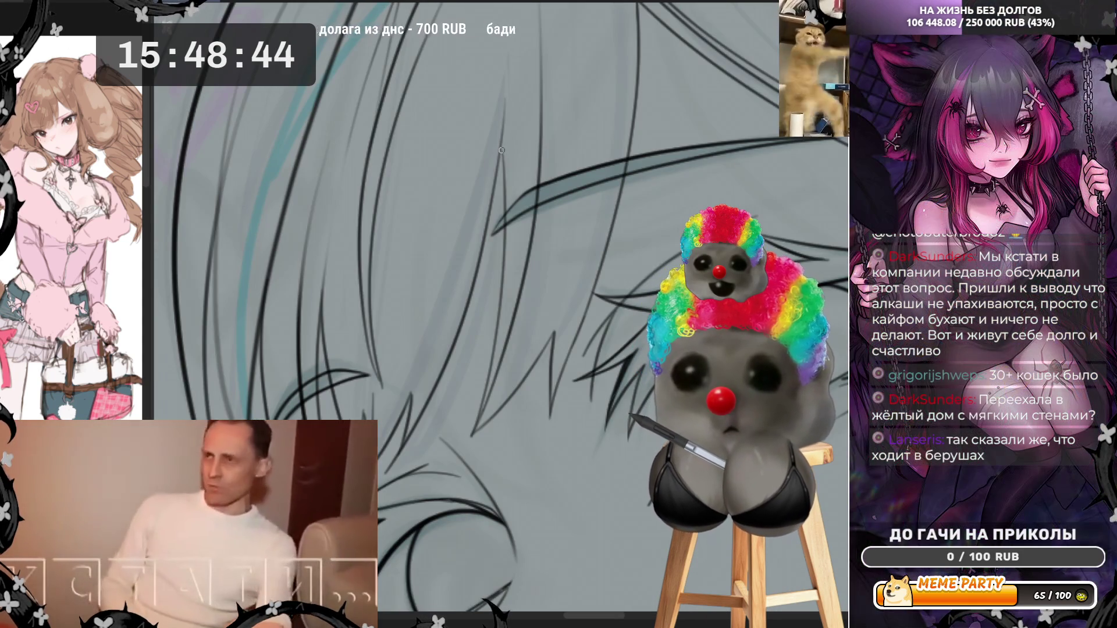
Step: Keep retrying the long vertical bang strand, undoing every unsatisfying attempt
mouse_move(501, 148)
left_mouse_down()
mouse_move(490, 369)
mouse_move(465, 460)
left_mouse_up()
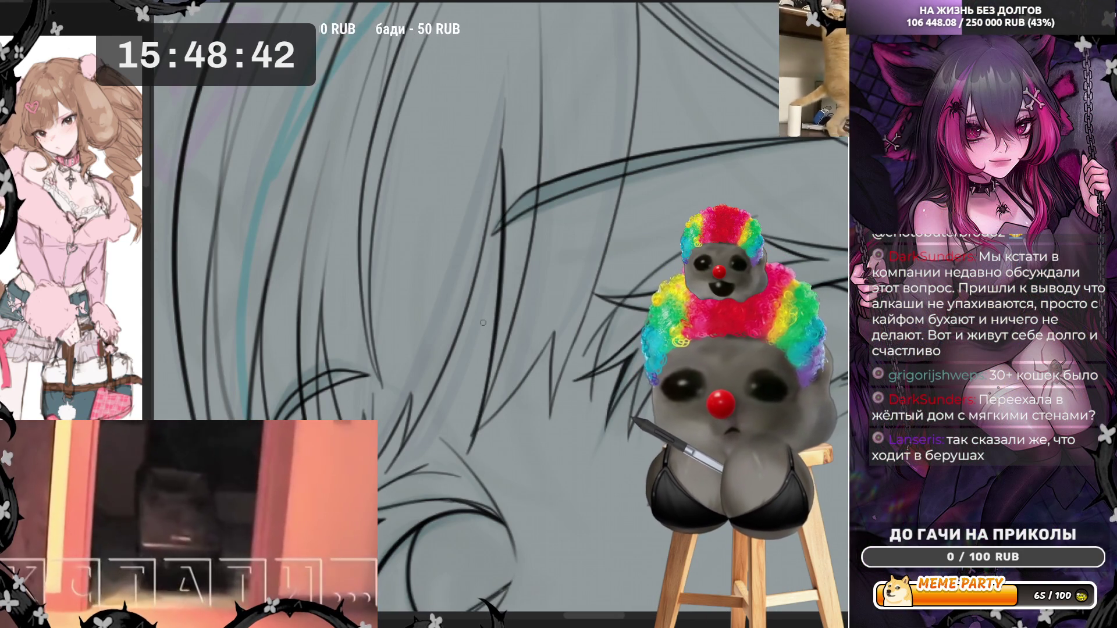
key("ctrl+z")
left_click_drag(500, 150, 483, 354)
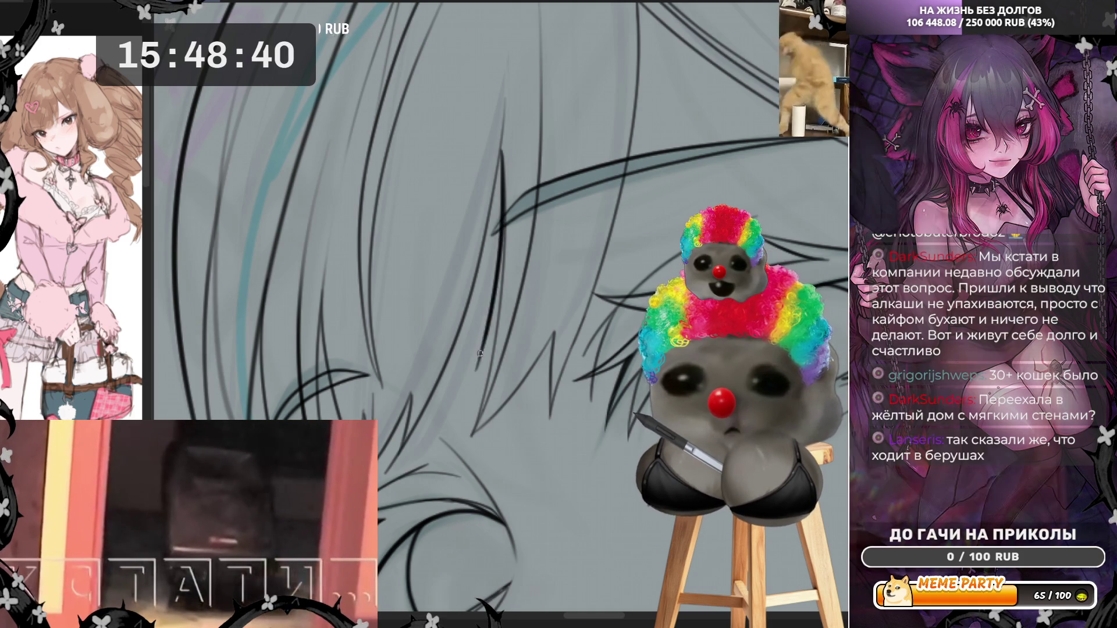
key("ctrl+z")
mouse_move(501, 148)
left_mouse_down()
mouse_move(492, 356)
mouse_move(468, 456)
left_mouse_up()
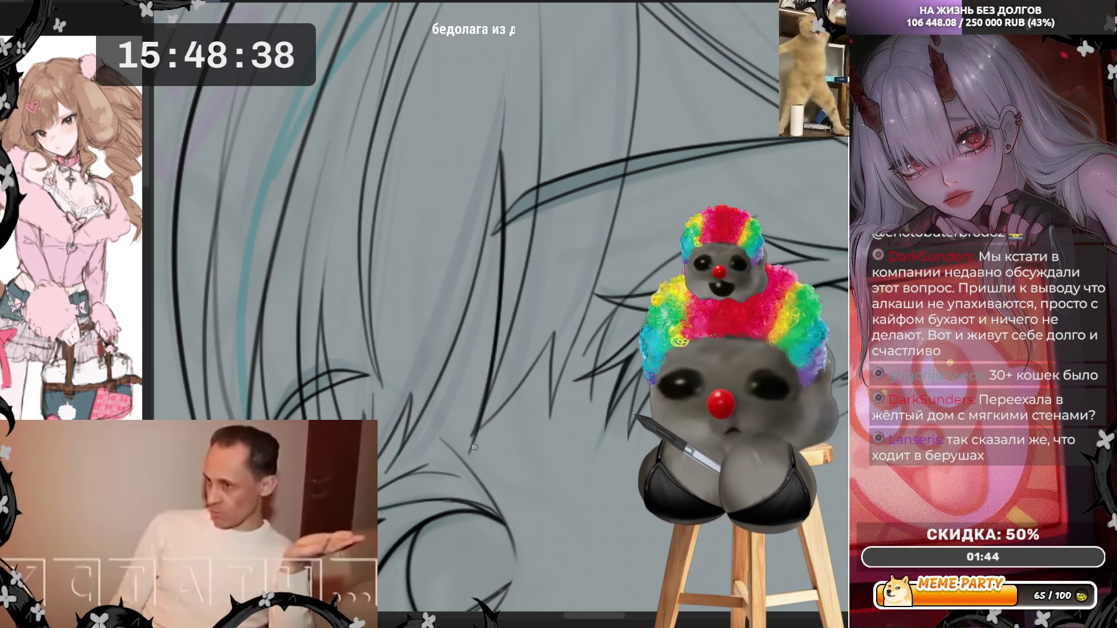
key("ctrl+z")
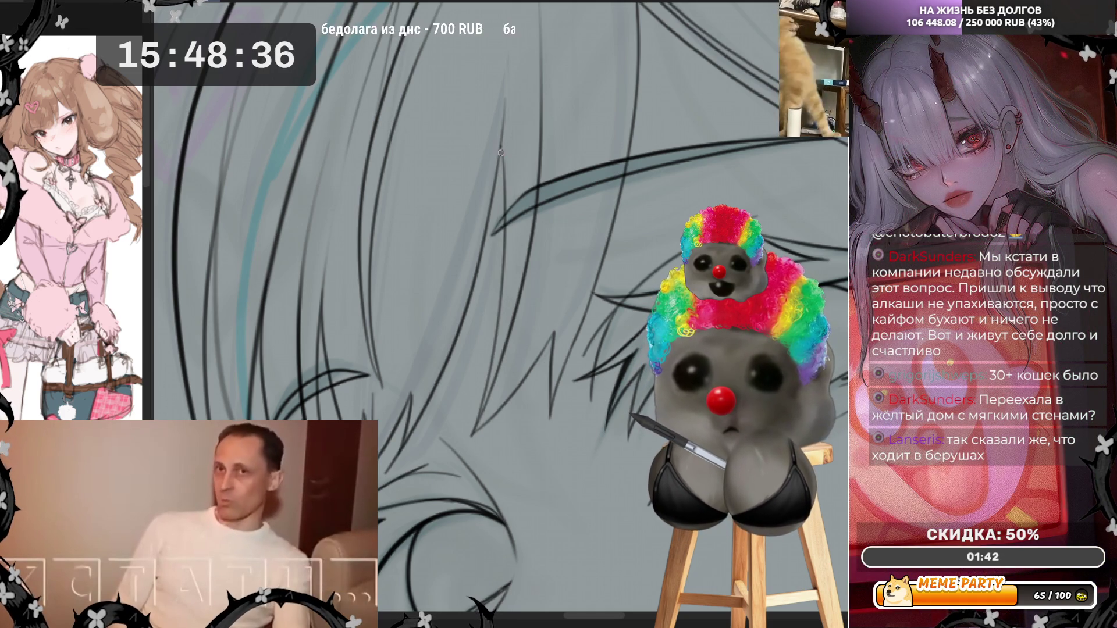
mouse_move(501, 152)
left_mouse_down()
mouse_move(494, 310)
mouse_move(468, 452)
left_mouse_up()
key("ctrl+z")
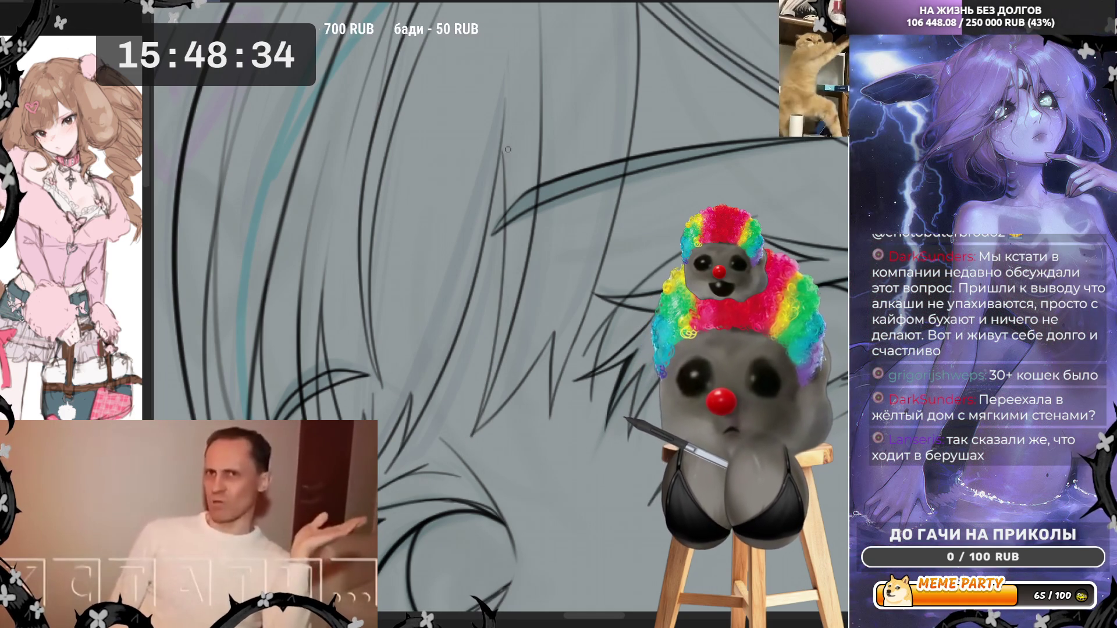
left_click_drag(501, 153, 487, 400)
key("ctrl+z")
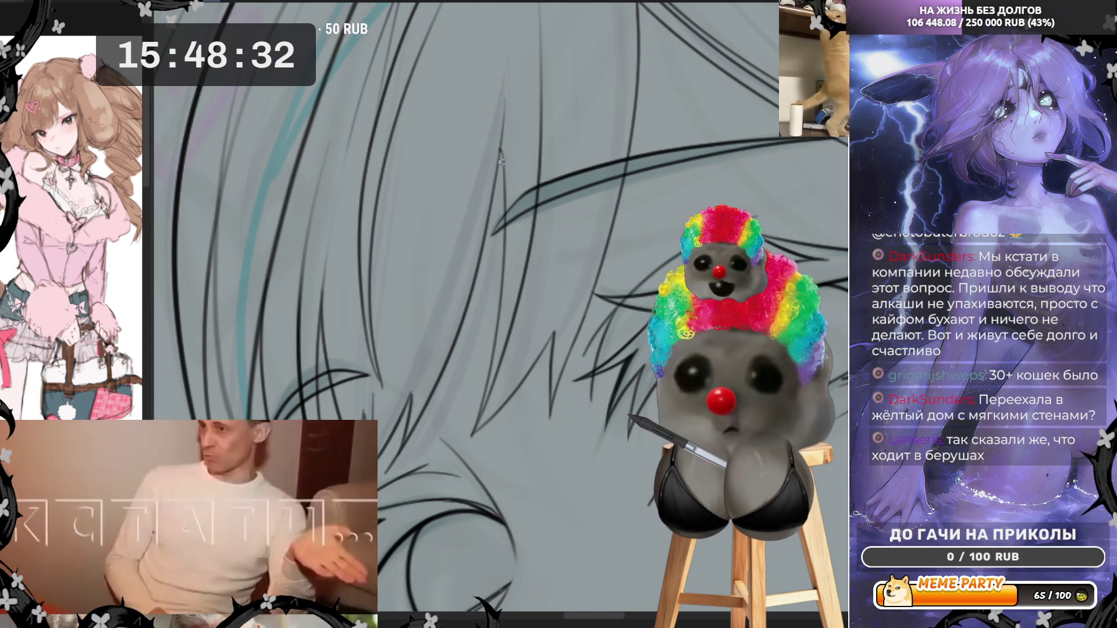
mouse_move(501, 162)
left_mouse_down()
mouse_move(496, 304)
mouse_move(466, 448)
left_mouse_up()
key("ctrl+z")
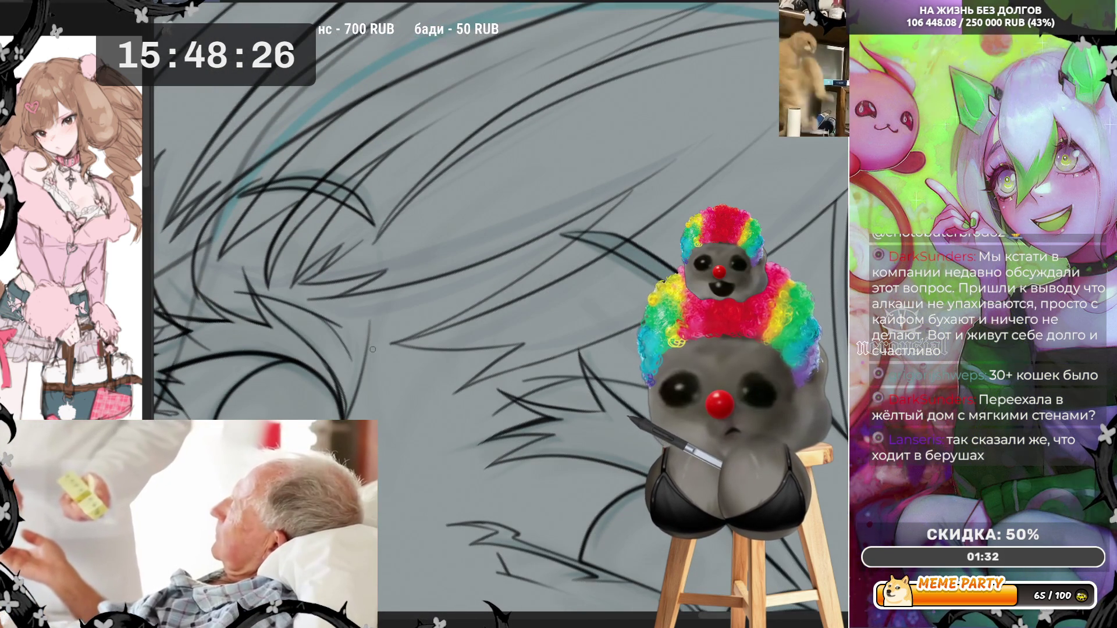
Step: Ink several bang strands rising up-right, plus a long strand across the hair
left_click_drag(475, 306, 631, 192)
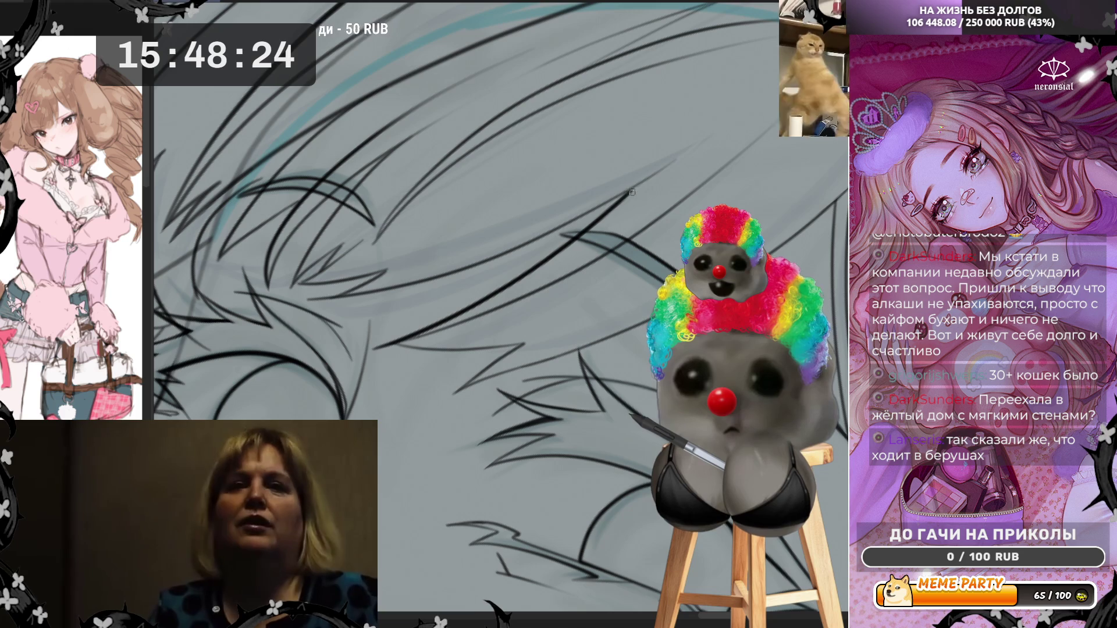
left_click_drag(375, 349, 542, 286)
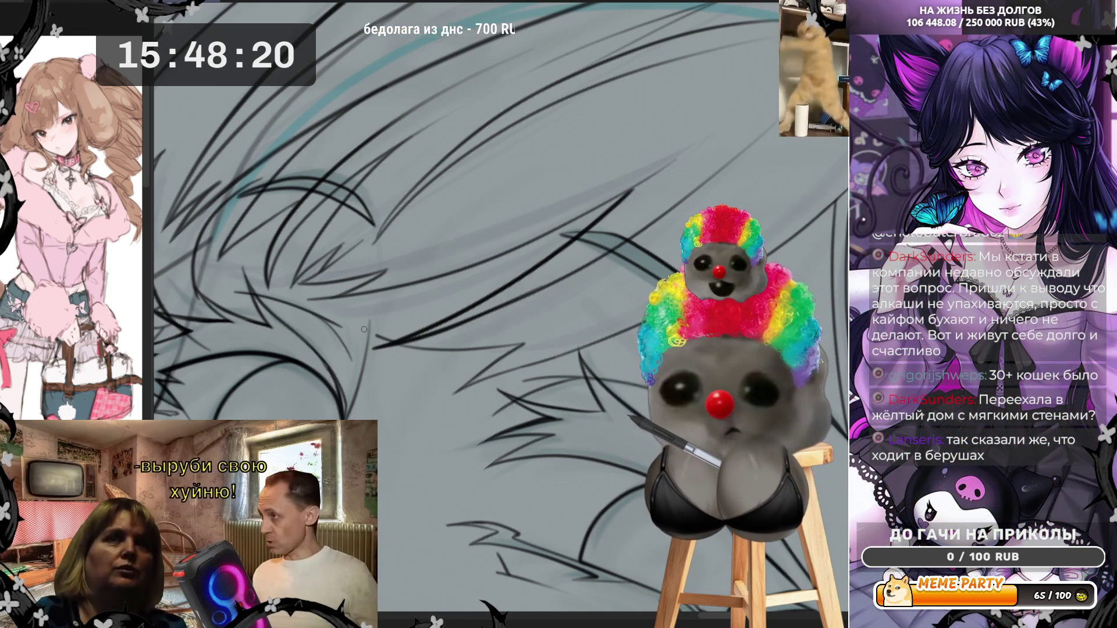
left_click_drag(398, 345, 348, 319)
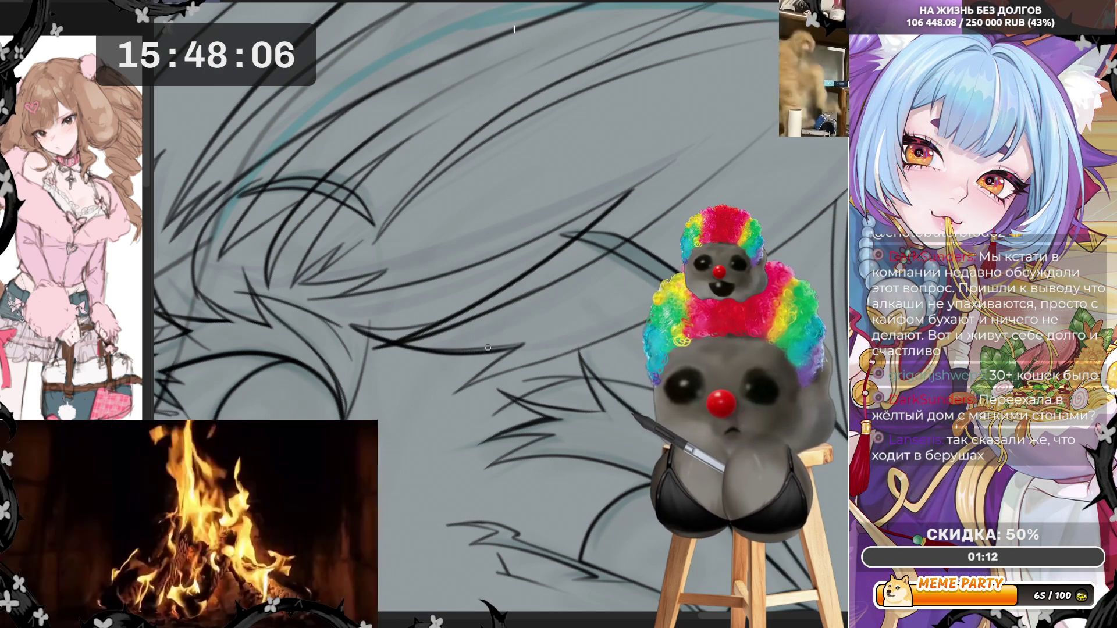
left_click_drag(407, 350, 508, 346)
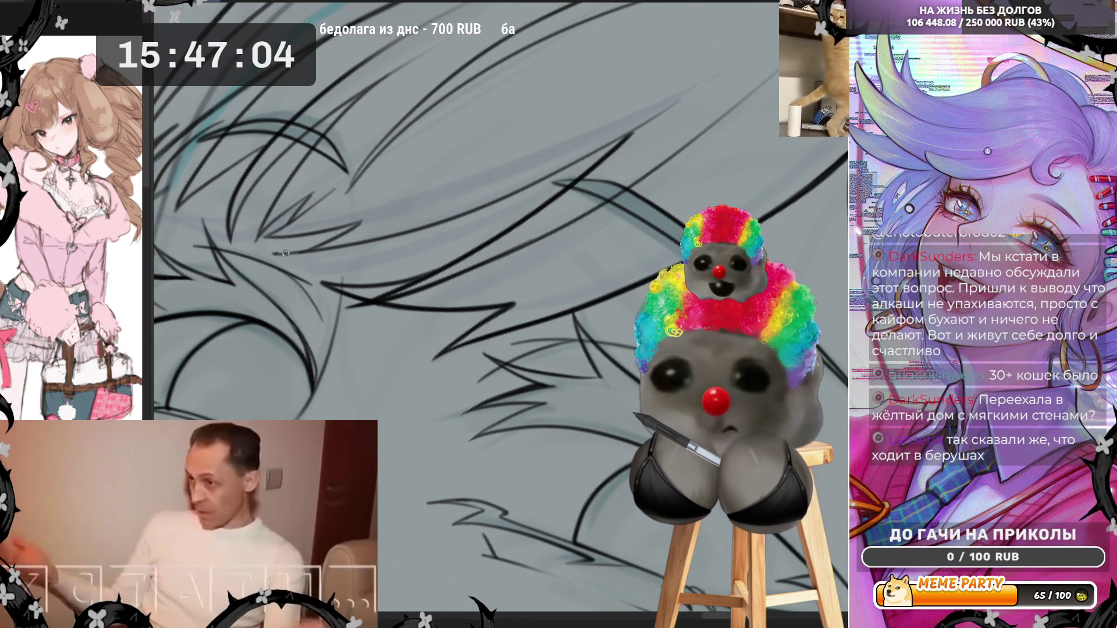
mouse_move(273, 255)
left_mouse_down()
mouse_move(376, 239)
mouse_move(500, 199)
mouse_move(632, 134)
left_mouse_up()
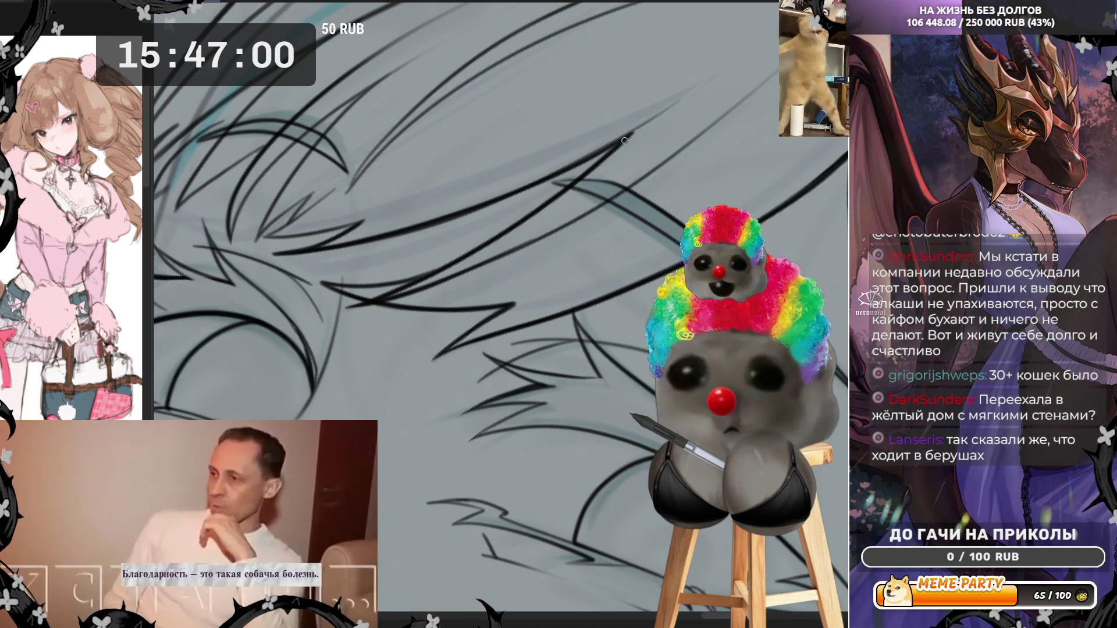
Step: Ink a hair strand rising up-right through the lower bangs after two retries
scroll(397, 228, "down", 5)
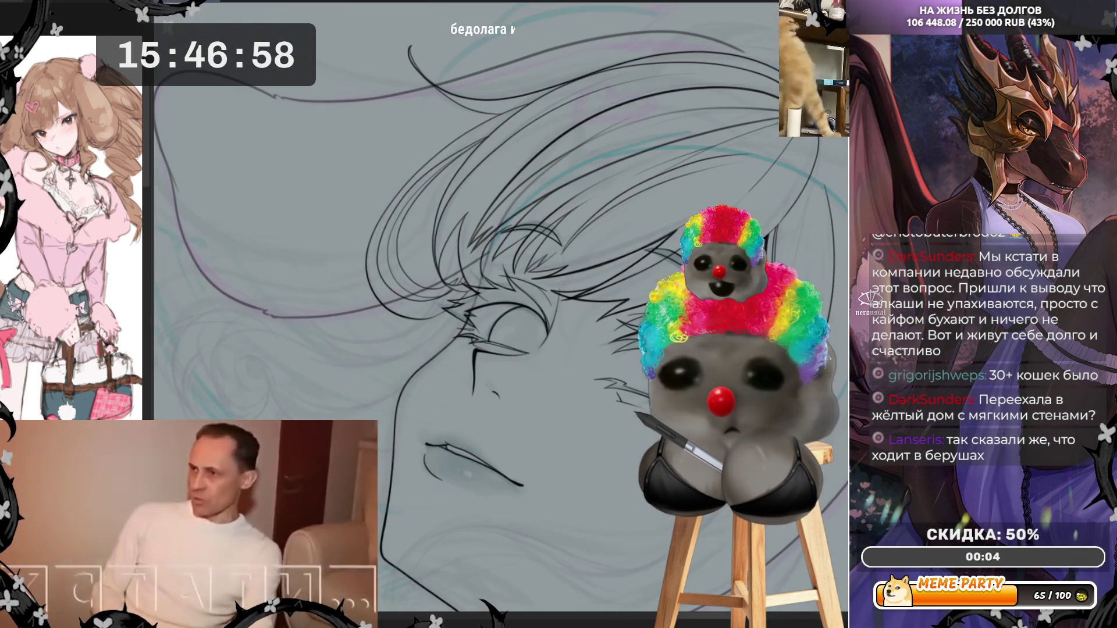
scroll(632, 219, "up", 5)
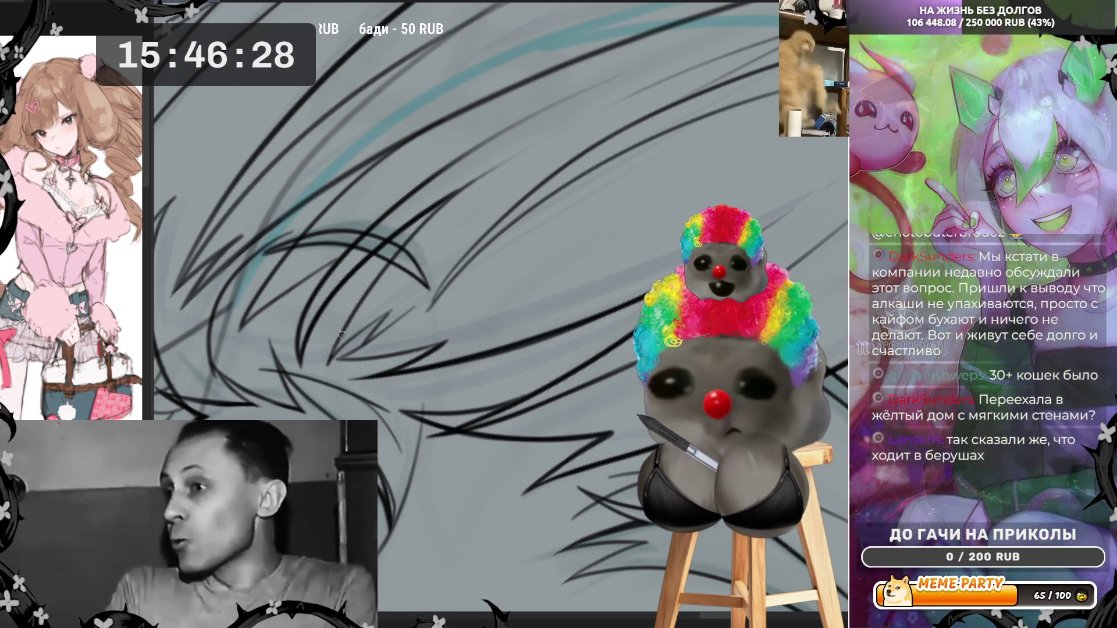
mouse_move(327, 367)
left_mouse_down()
mouse_move(410, 232)
mouse_move(457, 198)
left_mouse_up()
key("ctrl+z")
left_click_drag(332, 358, 410, 233)
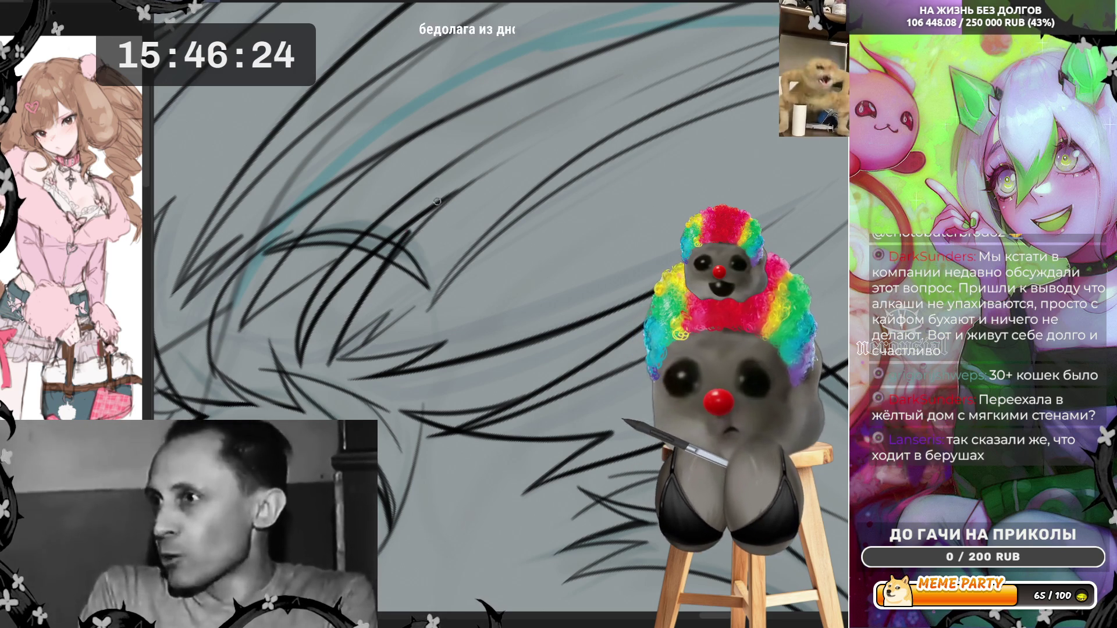
key("ctrl+z")
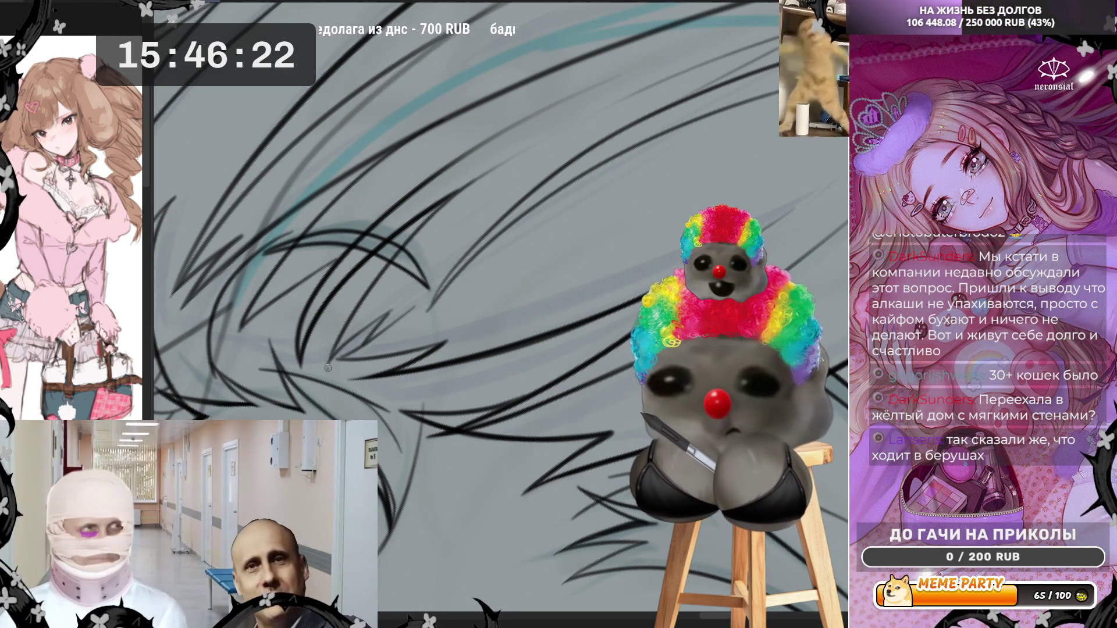
mouse_move(328, 368)
left_mouse_down()
mouse_move(387, 262)
mouse_move(461, 190)
left_mouse_up()
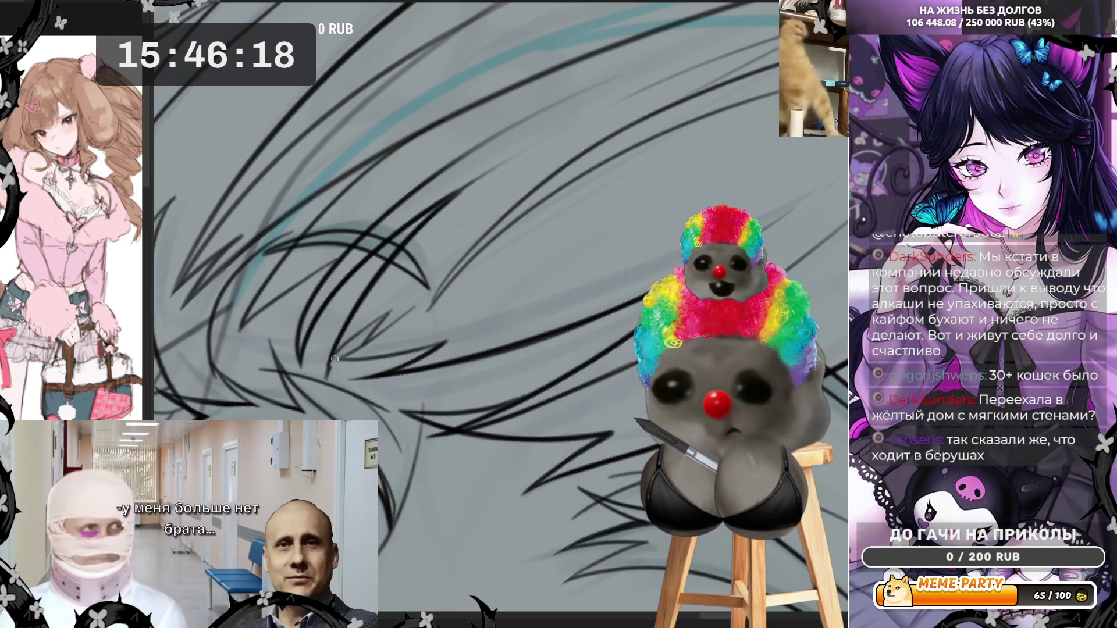
Step: Add a short dark strand line over the sketch, redrawing it once
left_click_drag(343, 348, 391, 313)
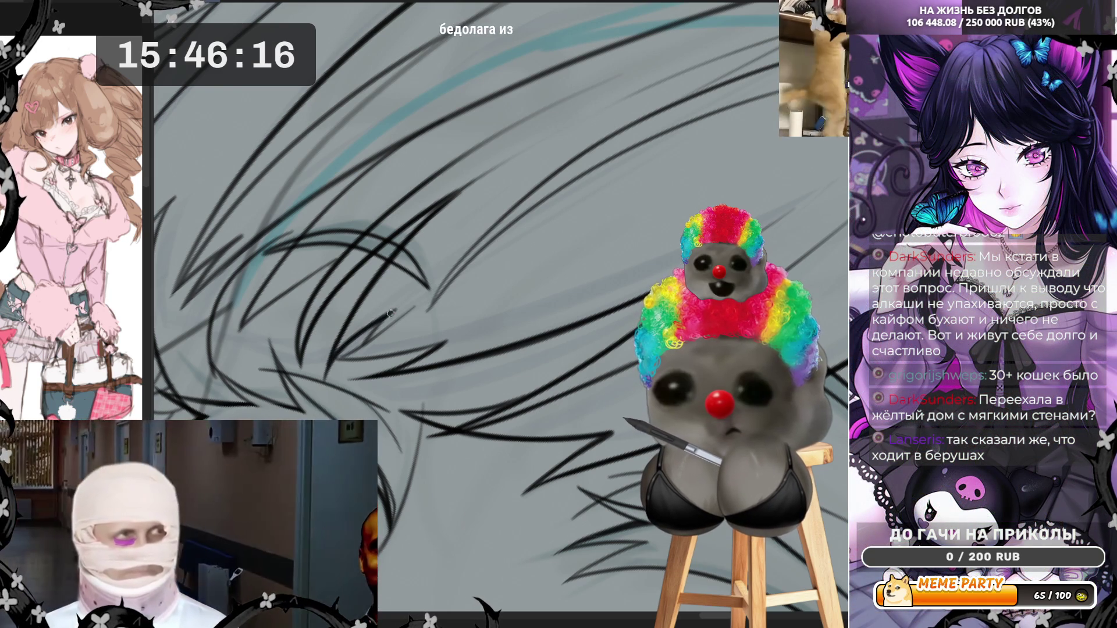
key("ctrl+z")
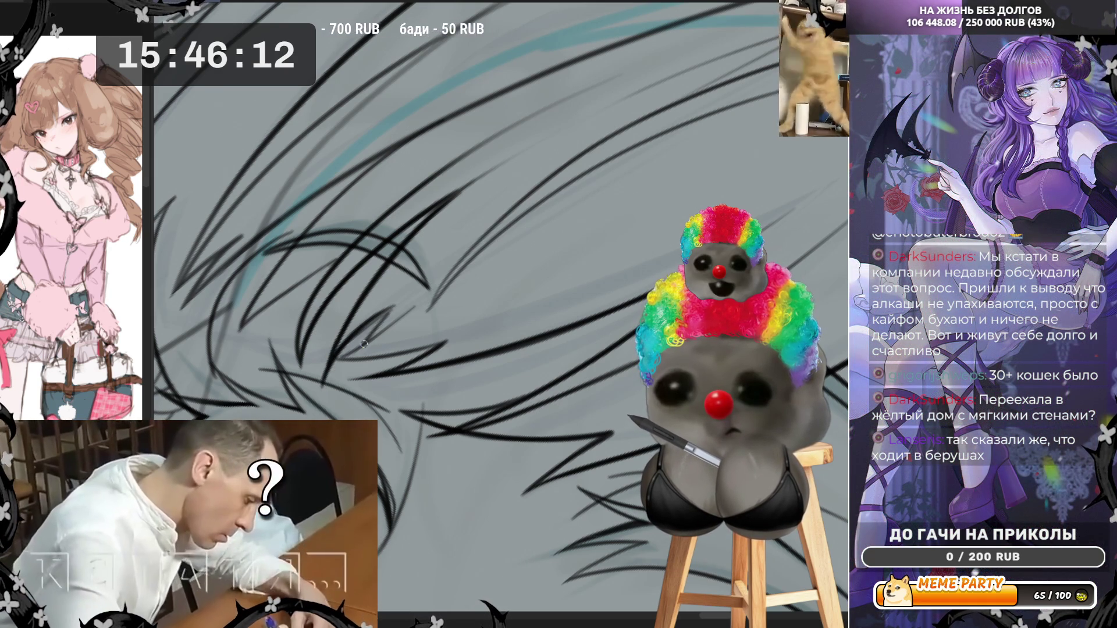
left_click_drag(365, 344, 397, 304)
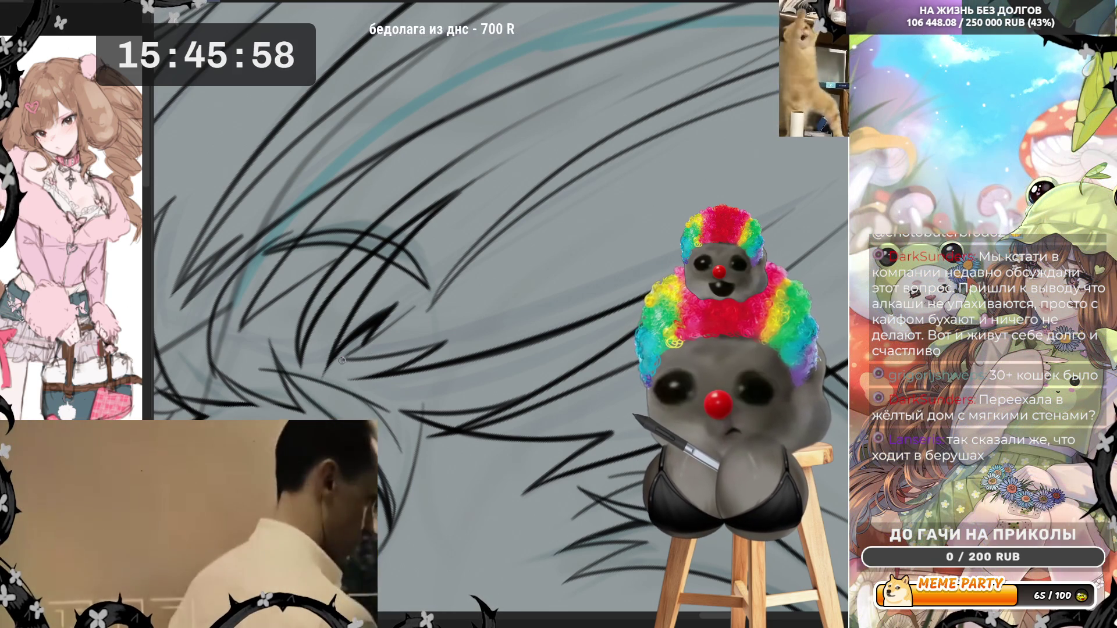
Step: Add thin hatch strokes in the lower hair, redoing one, then three diagonal up-right strands
left_click_drag(387, 329, 425, 296)
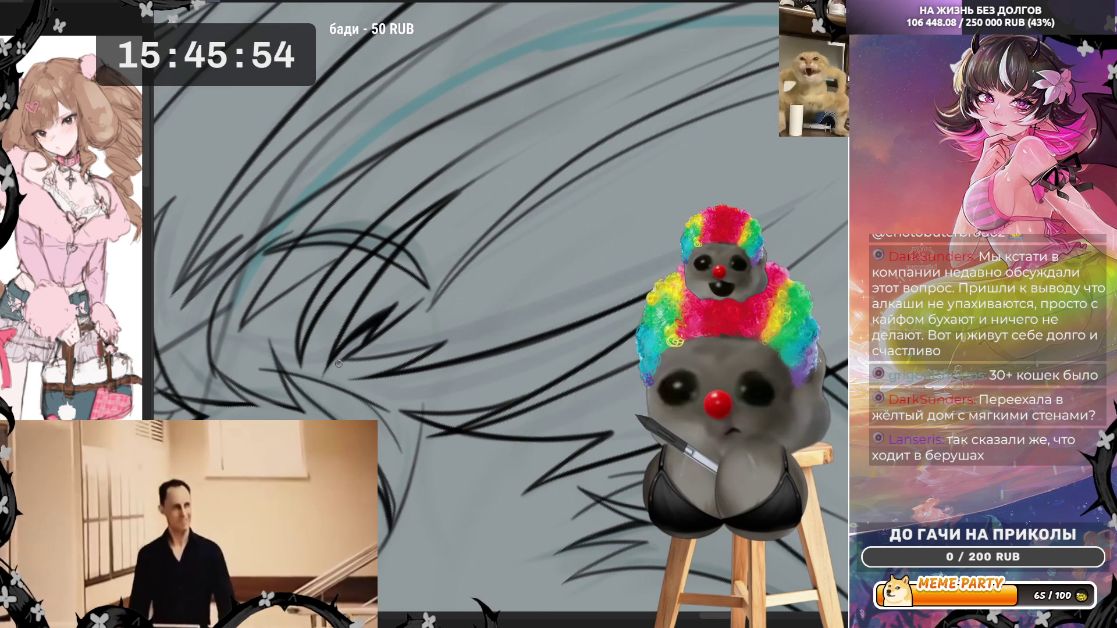
left_click_drag(339, 364, 486, 317)
key("ctrl+z")
key("ctrl+z")
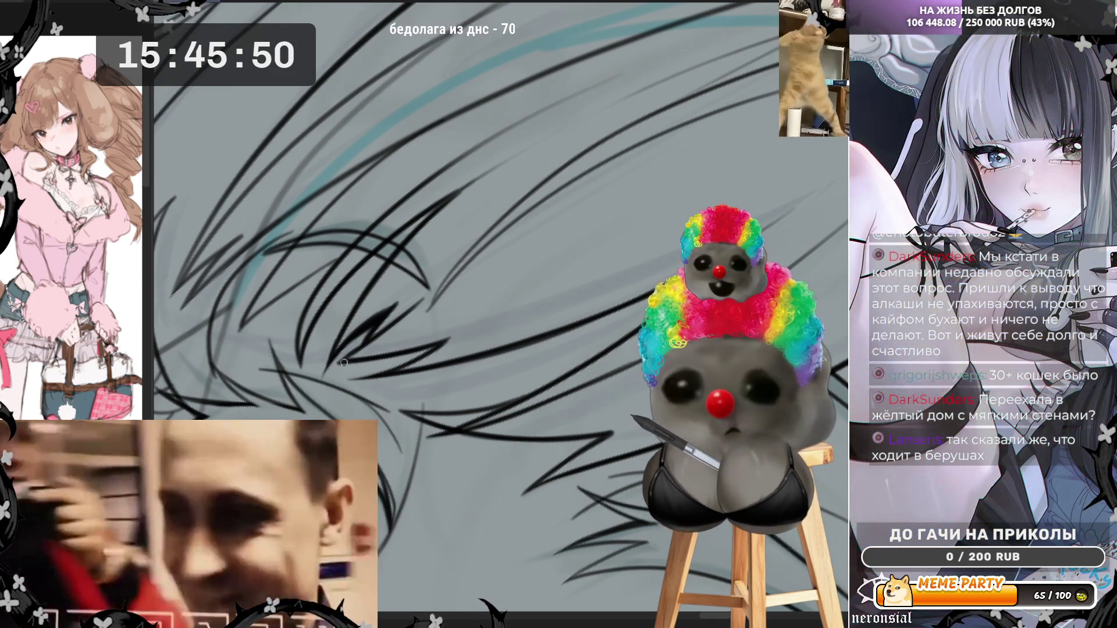
left_click_drag(344, 363, 406, 355)
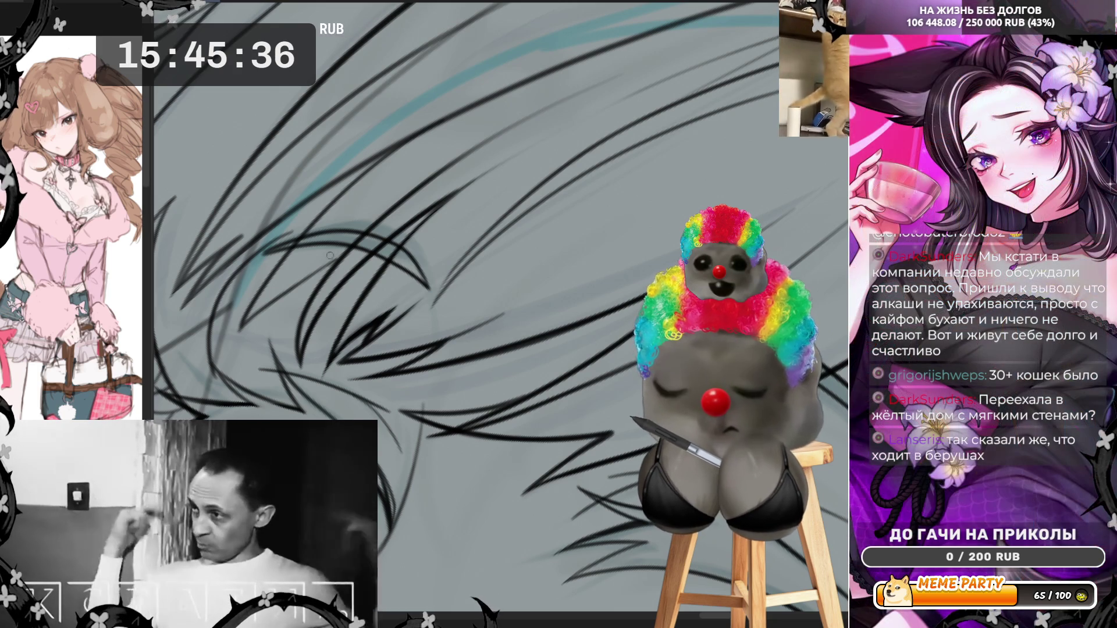
left_click_drag(238, 332, 336, 263)
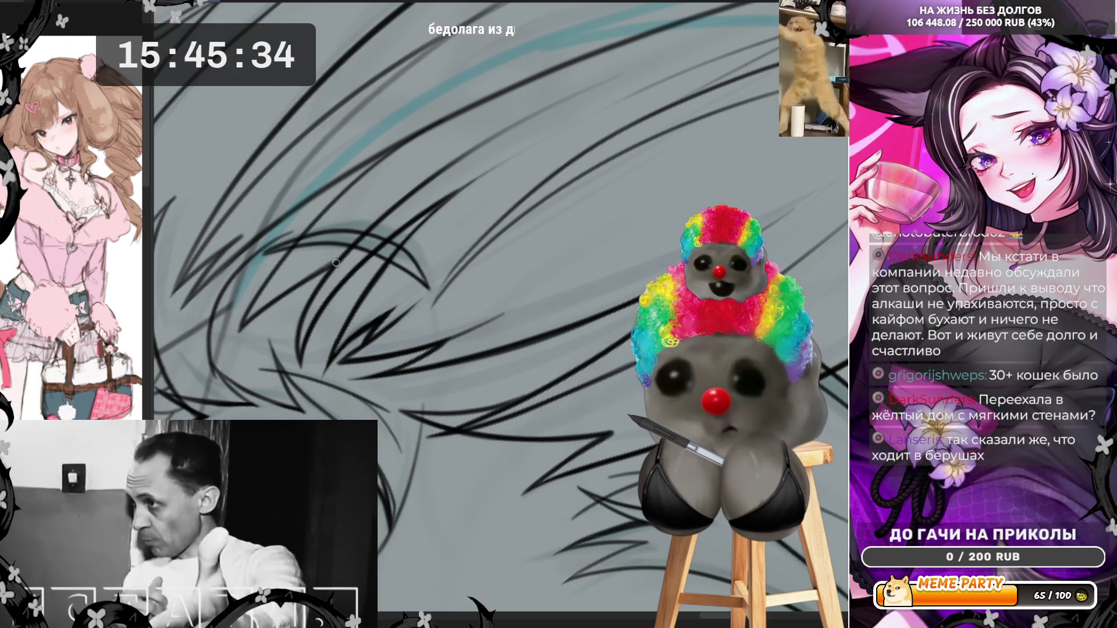
left_click_drag(258, 312, 351, 248)
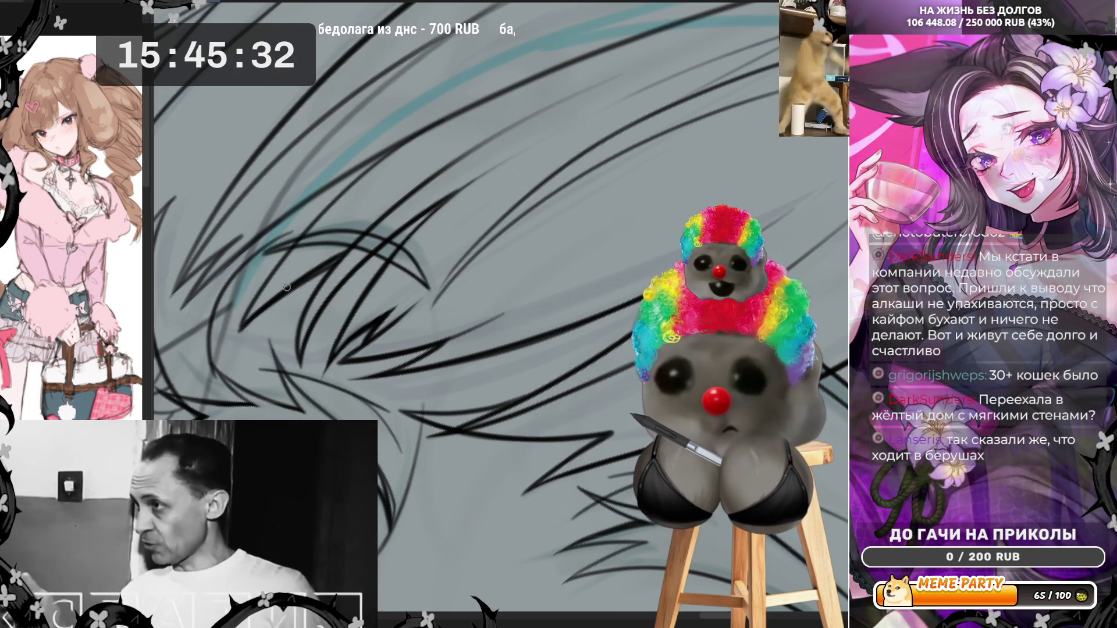
left_click_drag(241, 330, 345, 254)
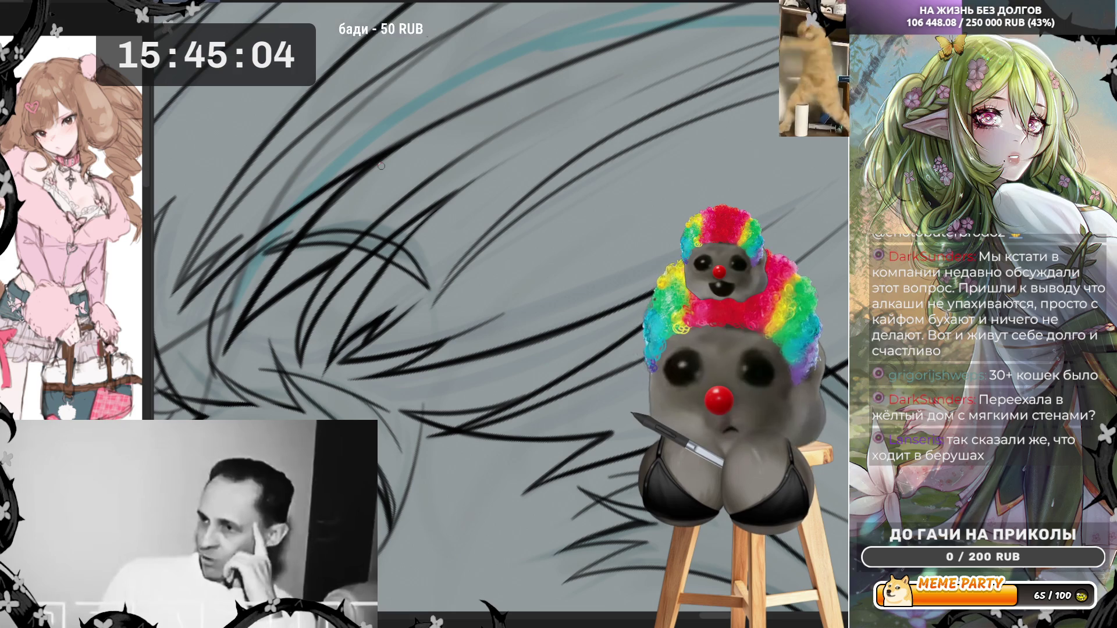
Step: Zoom out to view the whole hair and eye lineart, then zoom back in on the thick strokes
scroll(386, 272, "down", 3)
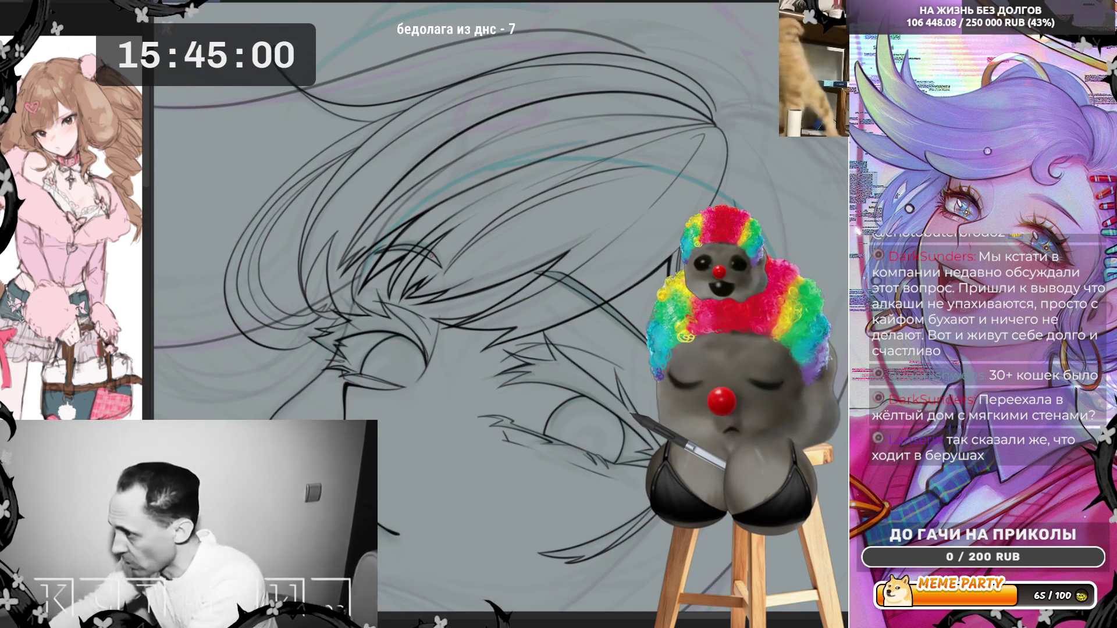
scroll(432, 256, "down", 2)
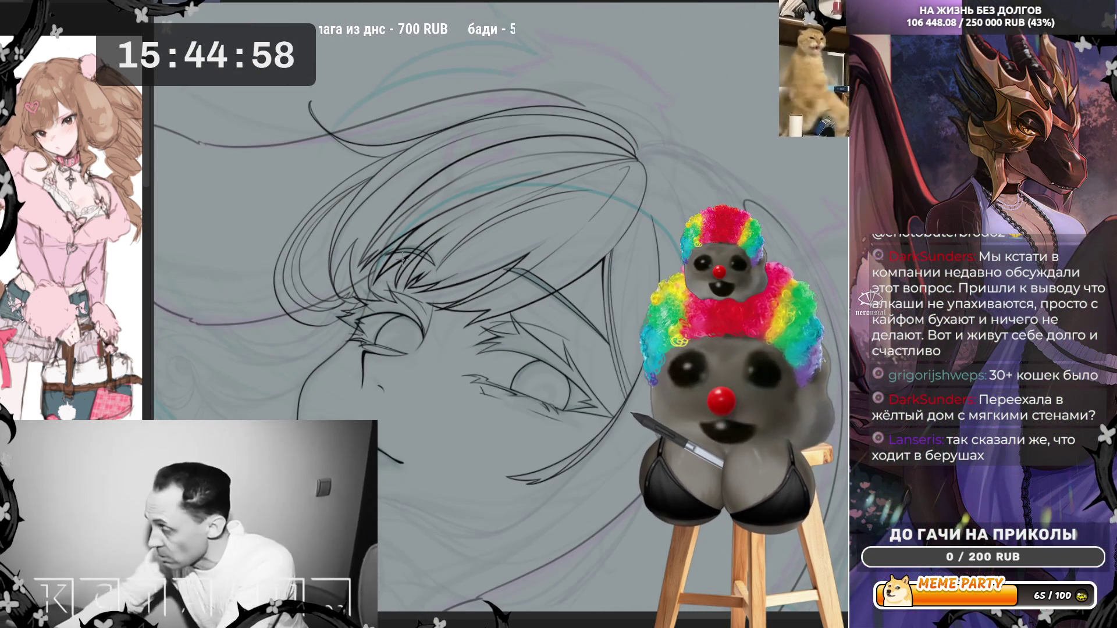
scroll(385, 323, "up", 5)
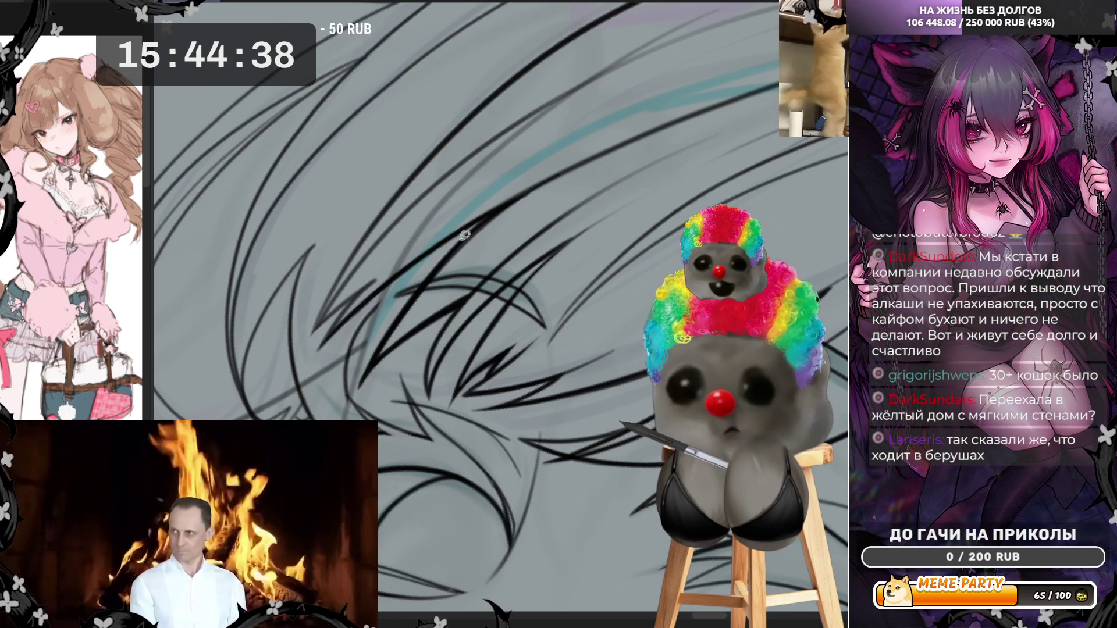
scroll(465, 235, "down", 5)
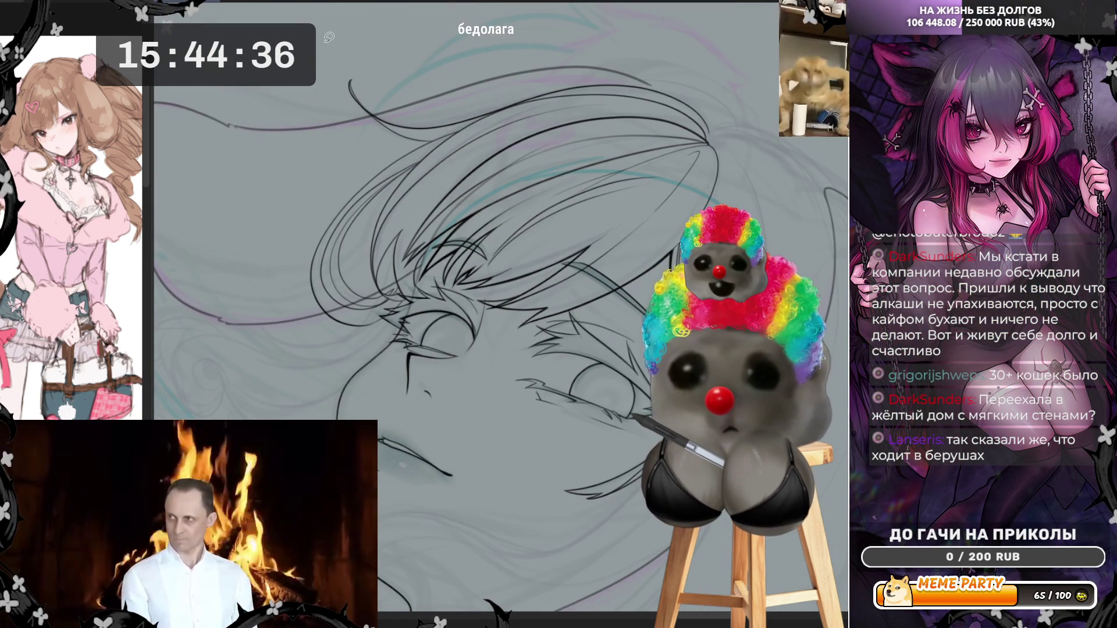
scroll(407, 262, "up", 10)
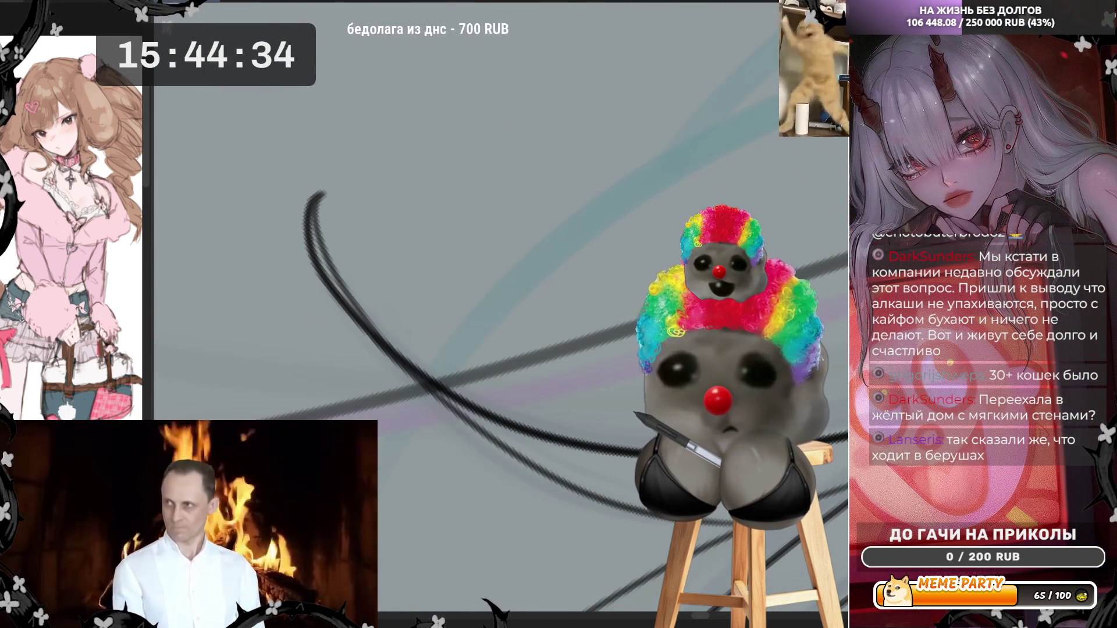
Step: Reshape the curved strand into an arc at its top, undoing overshooting attempts
mouse_move(312, 262)
left_mouse_down()
mouse_move(307, 218)
mouse_move(340, 182)
mouse_move(372, 189)
mouse_move(343, 183)
mouse_move(314, 227)
mouse_move(347, 277)
left_mouse_up()
key("ctrl+z")
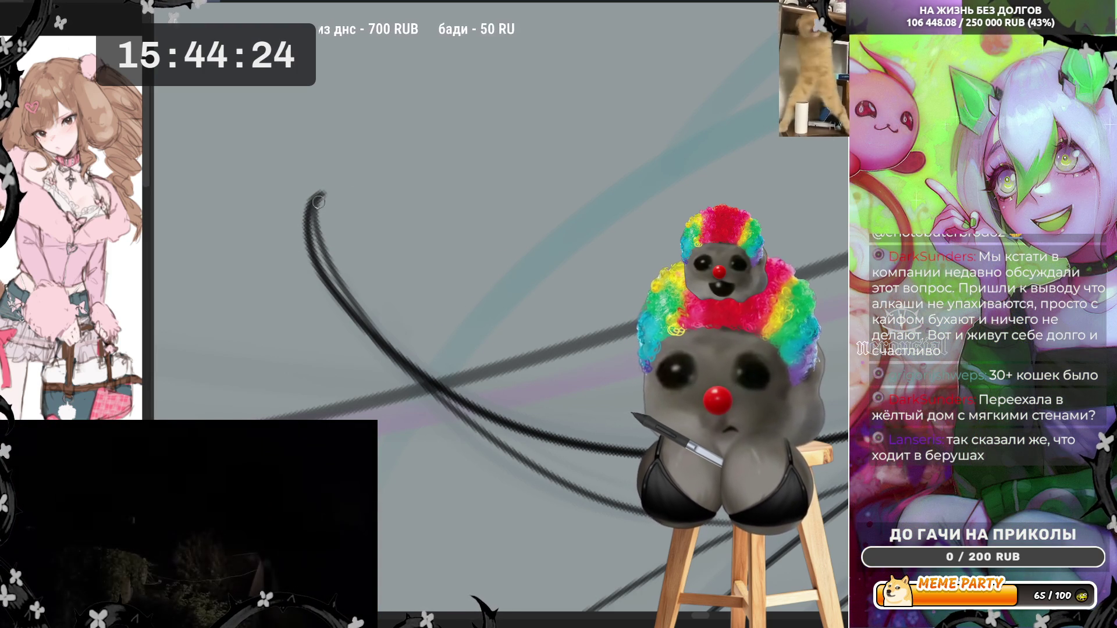
mouse_move(314, 262)
left_mouse_down()
mouse_move(317, 195)
mouse_move(379, 180)
left_mouse_up()
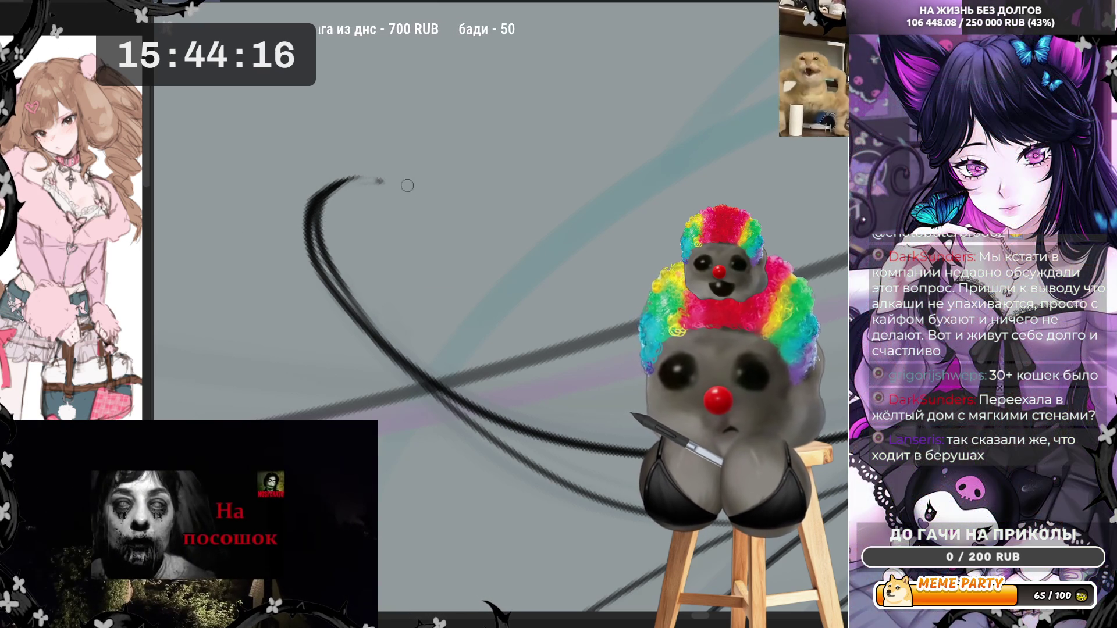
key("ctrl+z")
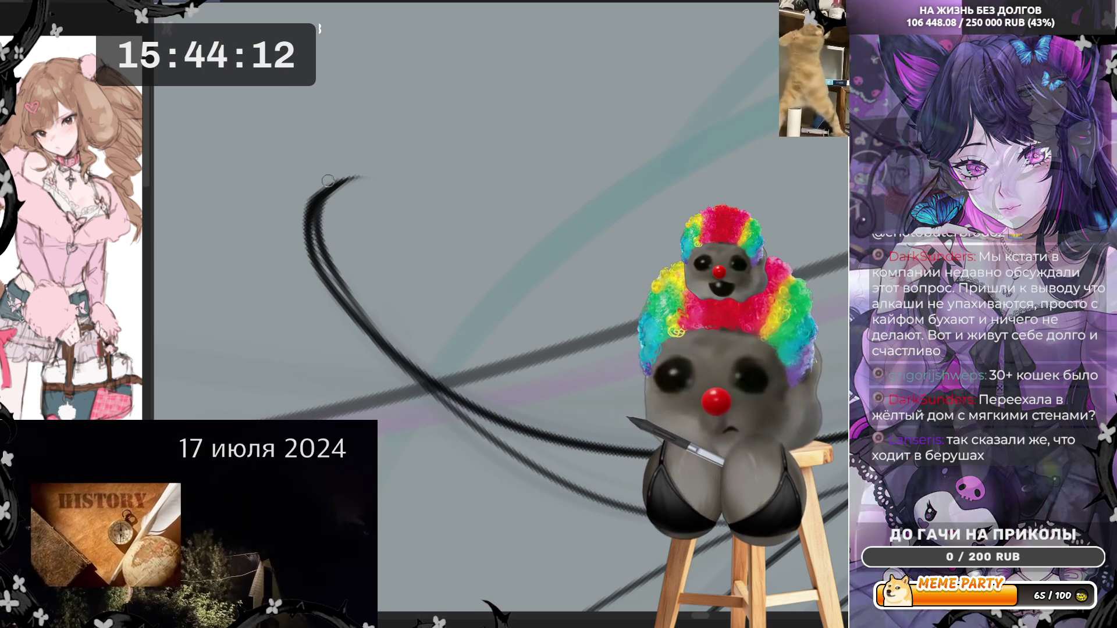
mouse_move(350, 177)
left_mouse_down()
mouse_move(300, 295)
mouse_move(355, 337)
left_mouse_up()
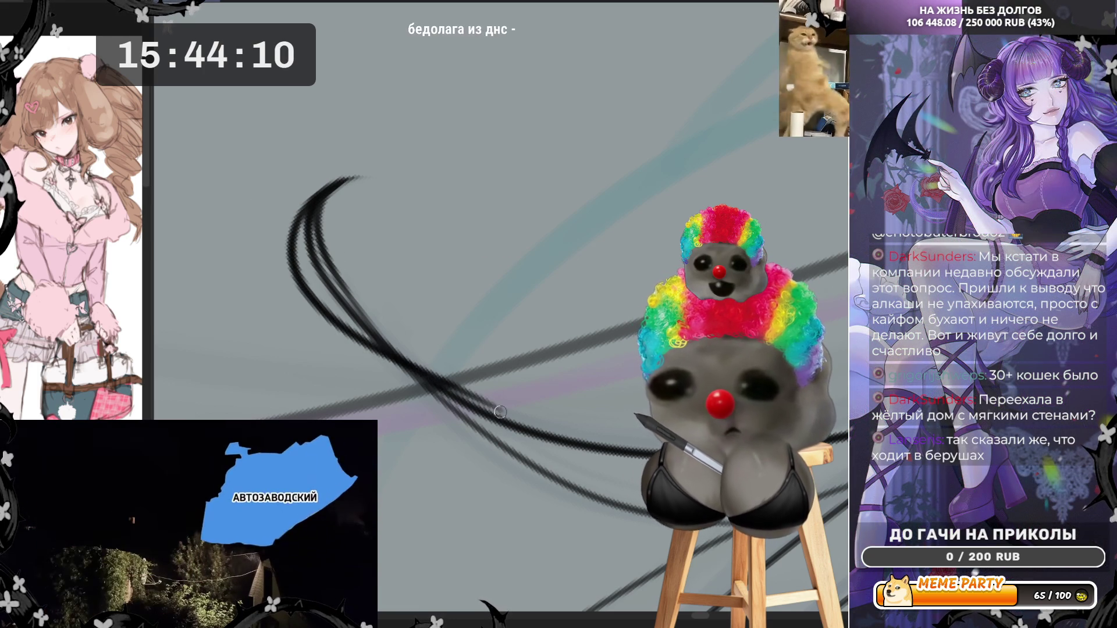
key("ctrl+z")
mouse_move(352, 176)
left_mouse_down()
mouse_move(325, 198)
mouse_move(308, 305)
left_mouse_up()
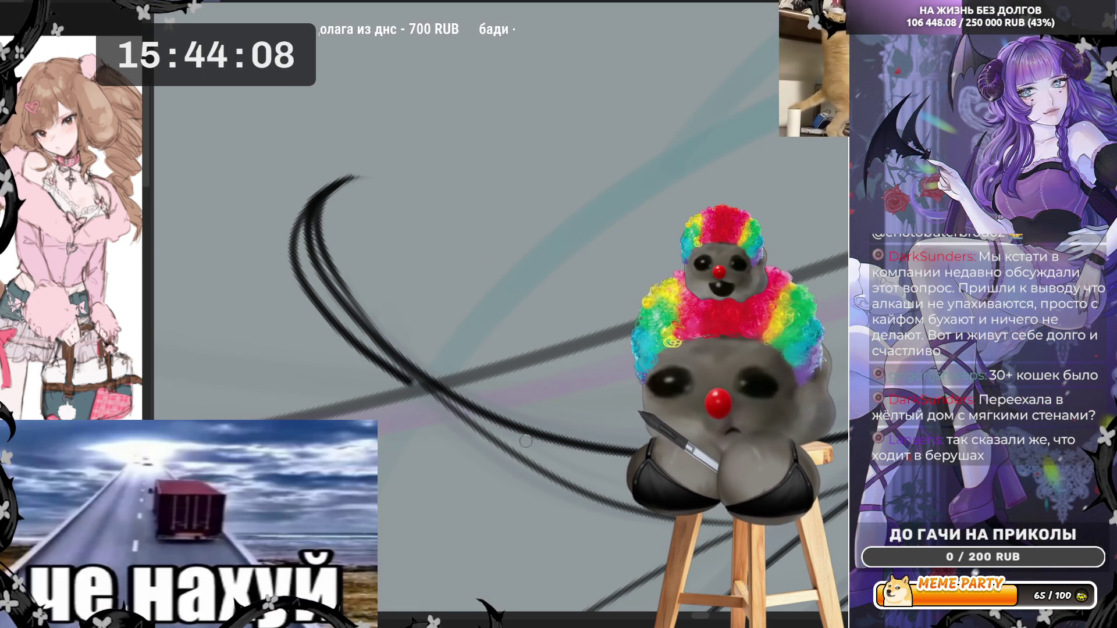
Step: Rotate the canvas and ink one long sweeping hair strand after undoing two tries
key("5")
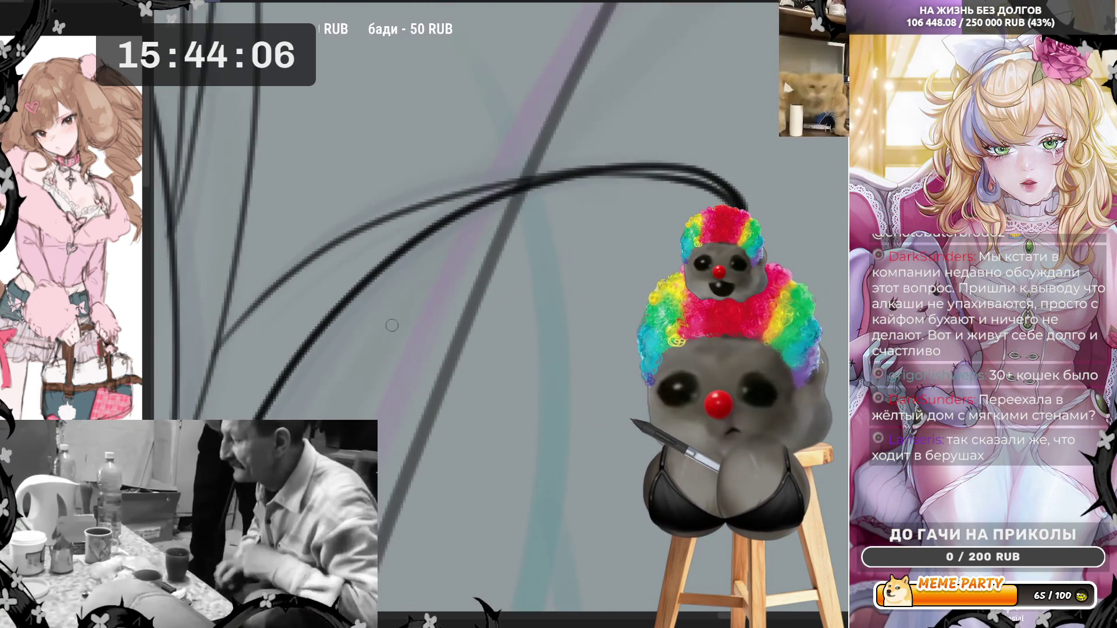
mouse_move(422, 234)
left_mouse_down()
mouse_move(600, 163)
mouse_move(739, 184)
mouse_move(754, 204)
left_mouse_up()
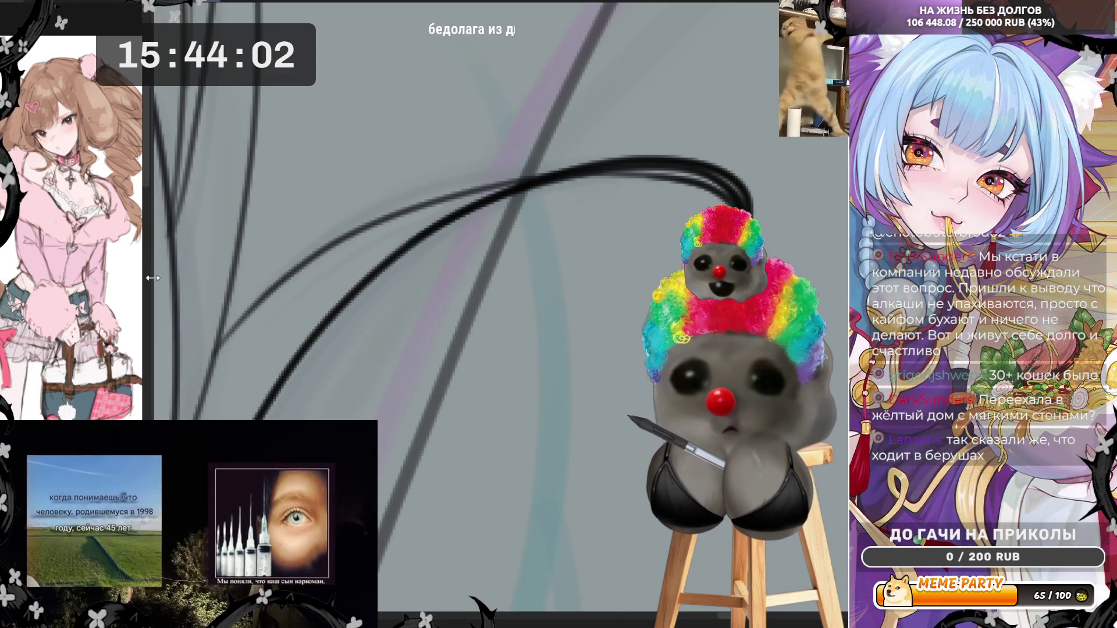
mouse_move(220, 335)
left_mouse_down()
mouse_move(405, 206)
mouse_move(576, 176)
left_mouse_up()
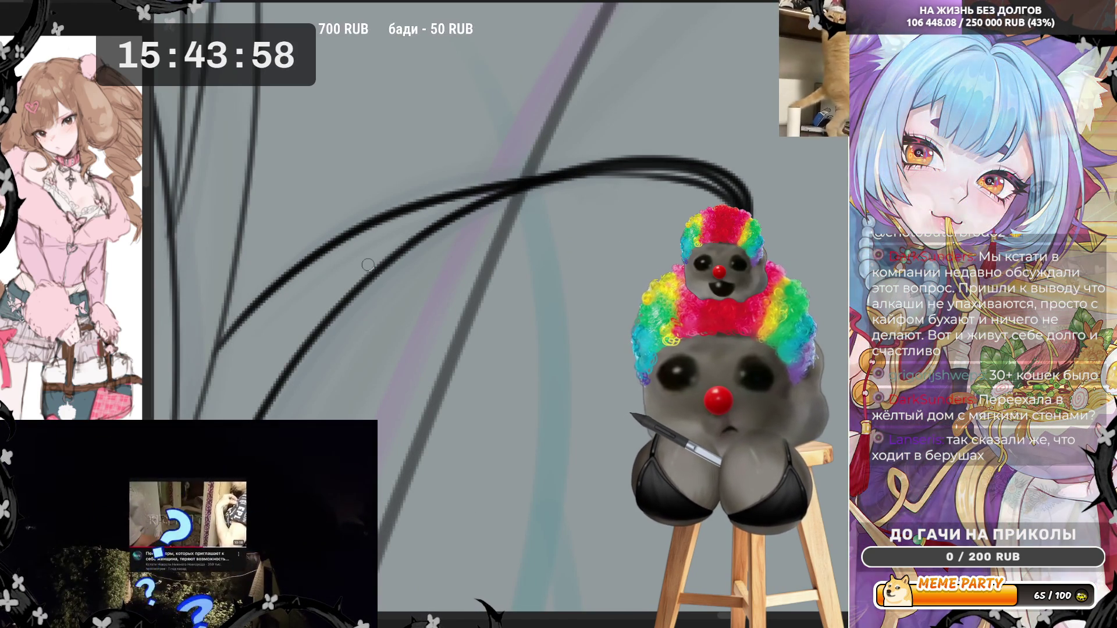
key("ctrl+z")
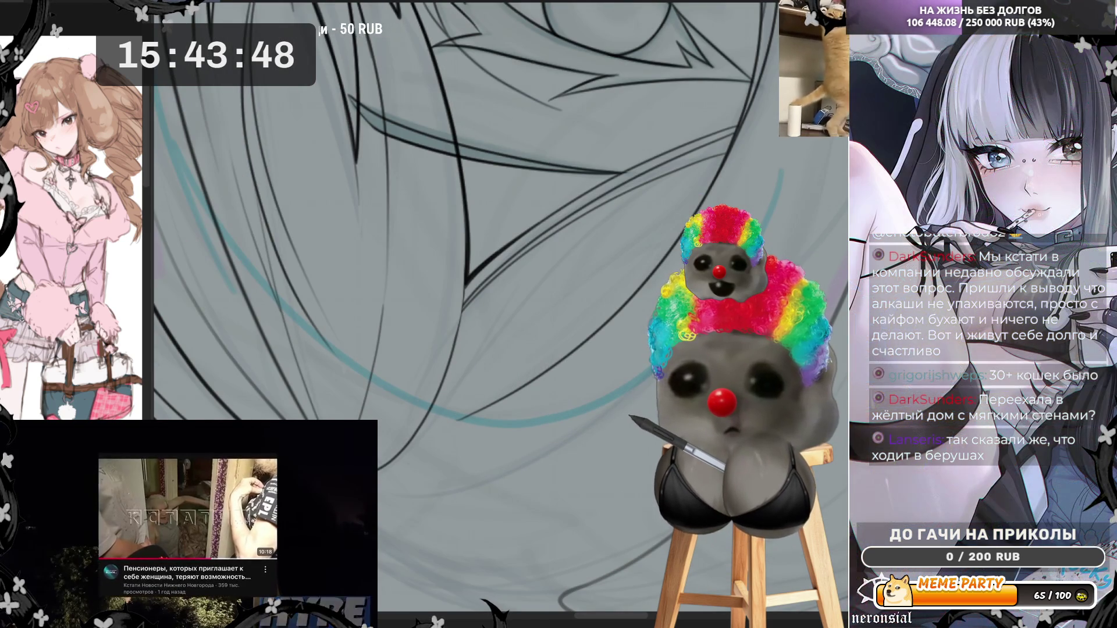
mouse_move(378, 479)
left_mouse_down()
mouse_move(621, 216)
mouse_move(720, 167)
left_mouse_up()
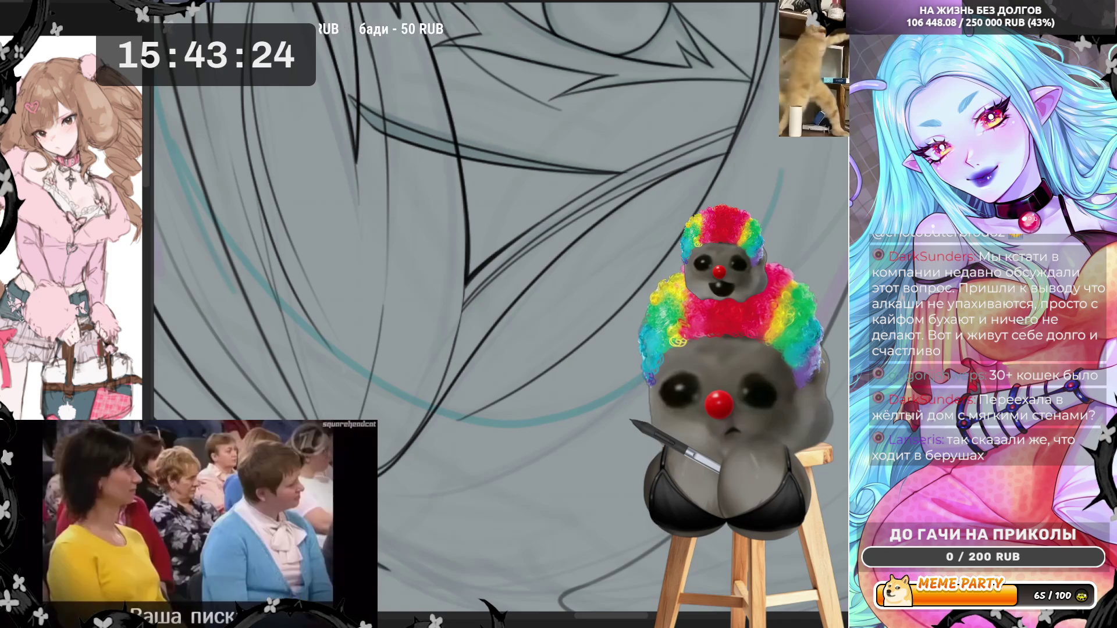
scroll(530, 362, "down", 5)
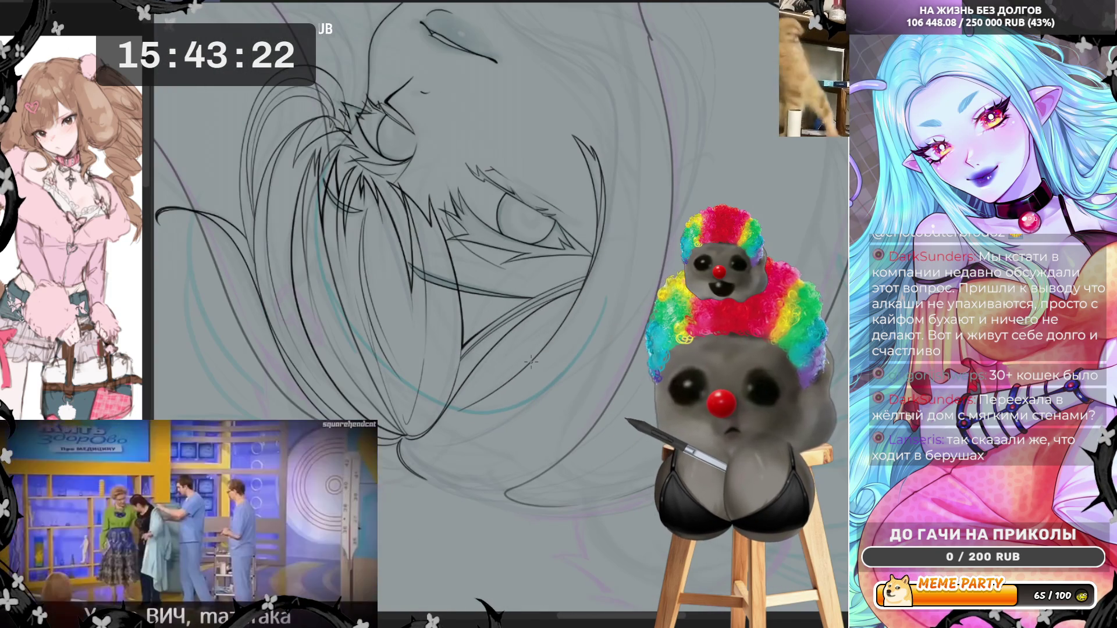
scroll(531, 362, "down", 2)
scroll(354, 391, "up", 2)
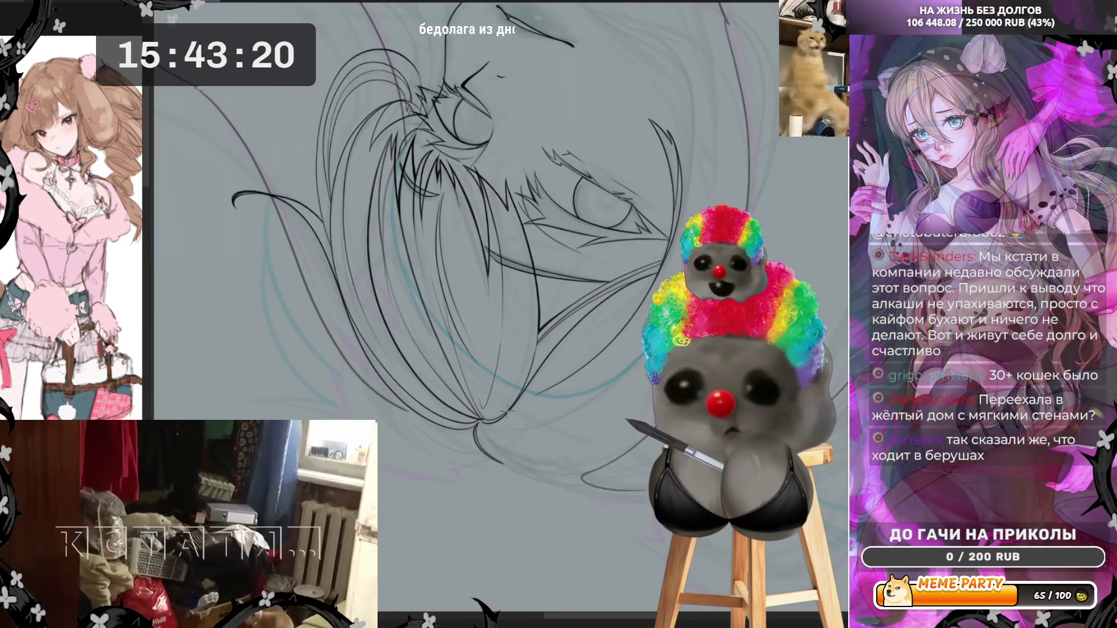
scroll(365, 394, "up", 2)
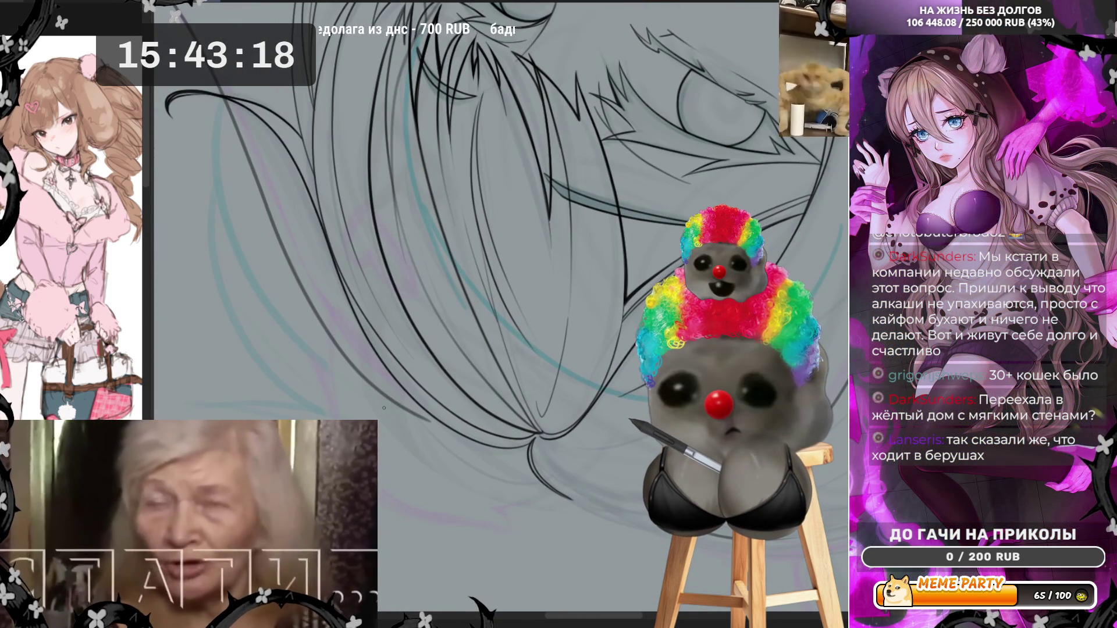
scroll(441, 321, "down", 2)
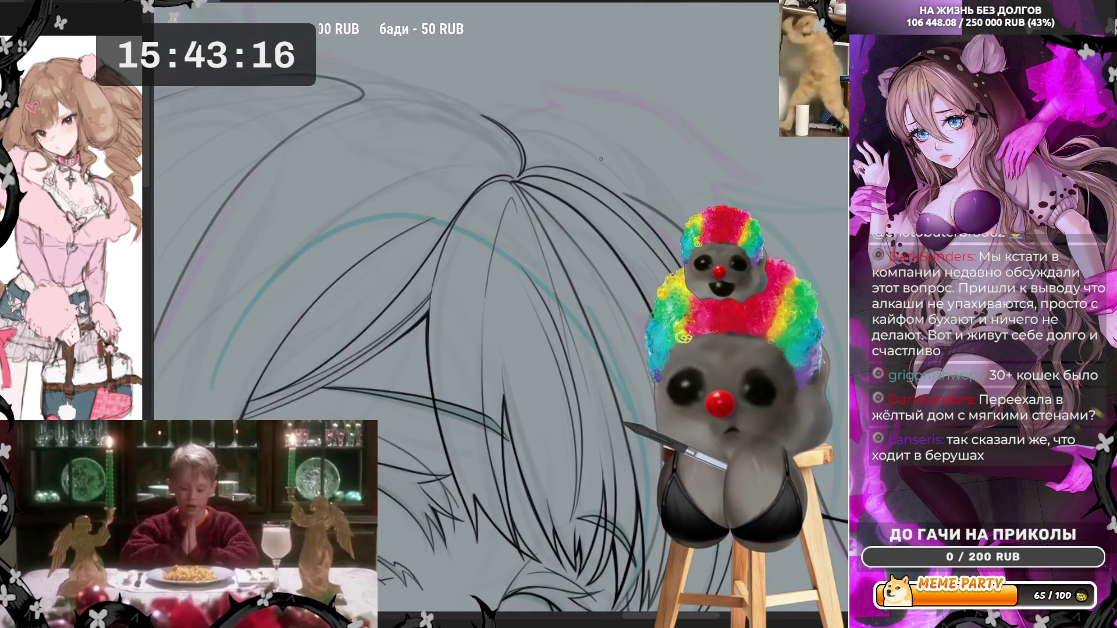
scroll(601, 158, "down", 2)
scroll(553, 145, "up", 2)
scroll(511, 126, "up", 3)
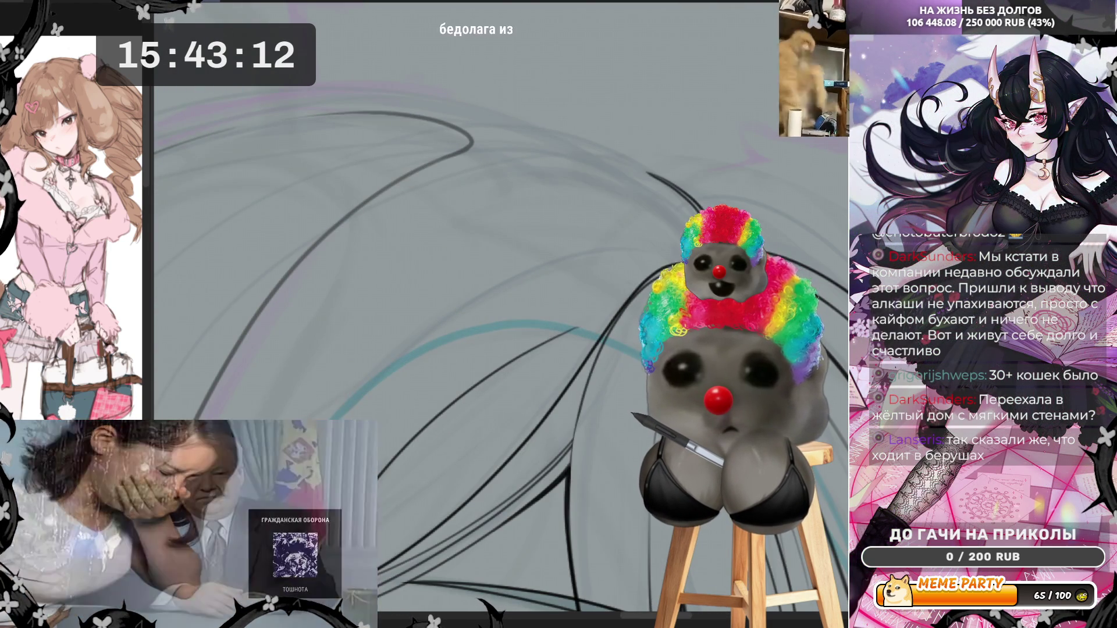
scroll(407, 320, "down", 2)
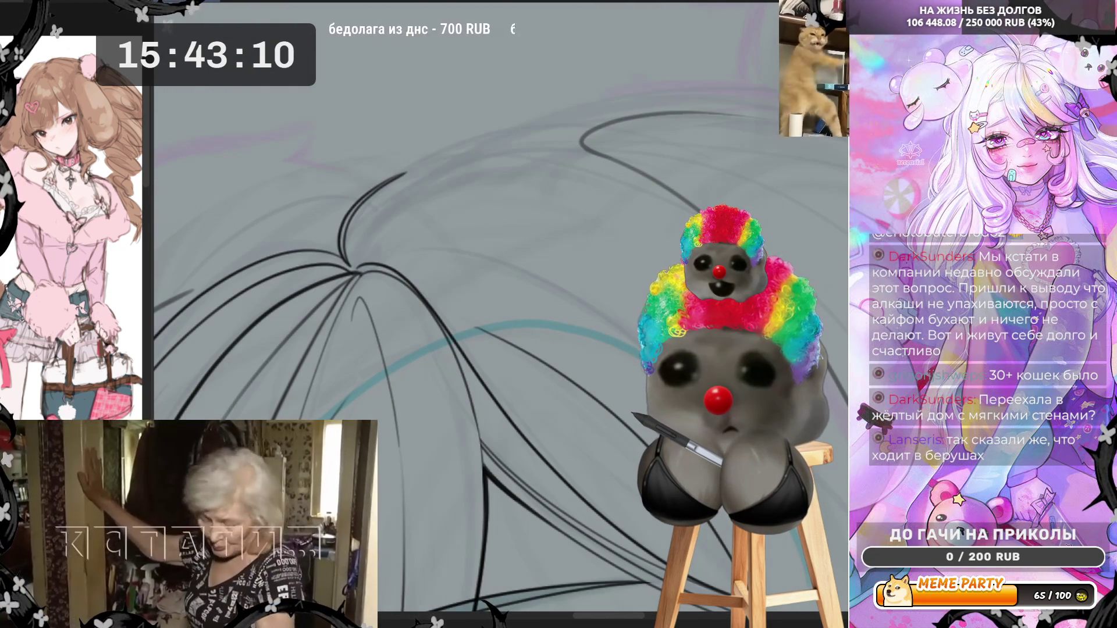
scroll(550, 104, "up", 2)
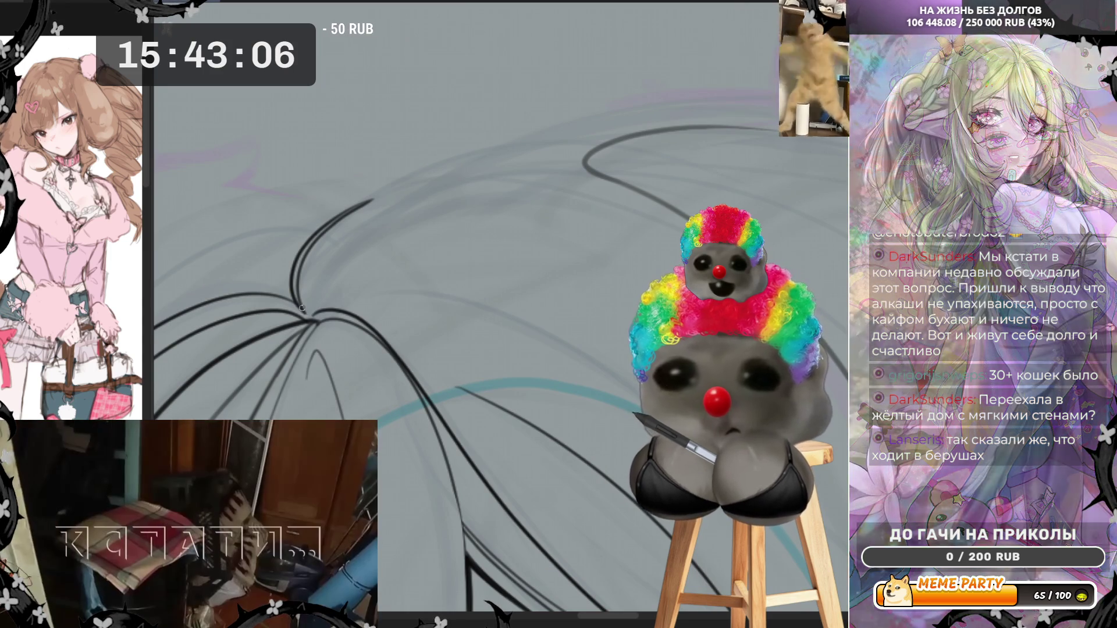
Step: Ink long strands sweeping up-right from the crown, plus a thin strand along the hair's top
left_click_drag(302, 314, 350, 211)
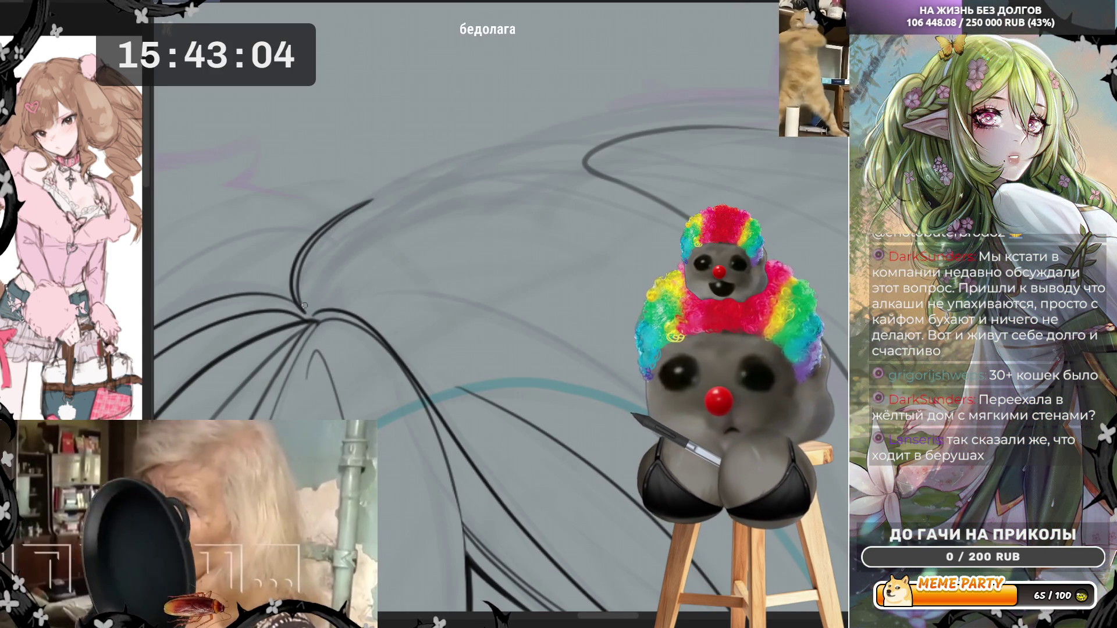
mouse_move(303, 308)
left_mouse_down()
mouse_move(367, 210)
mouse_move(431, 178)
left_mouse_up()
key("ctrl+z")
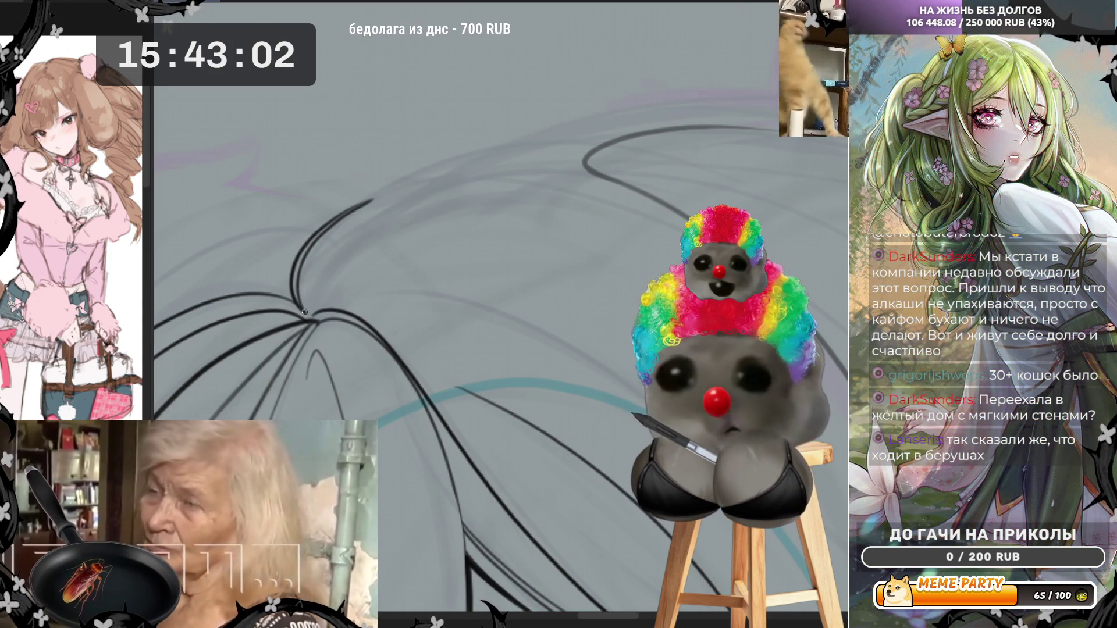
mouse_move(306, 287)
left_mouse_down()
mouse_move(477, 160)
mouse_move(593, 157)
left_mouse_up()
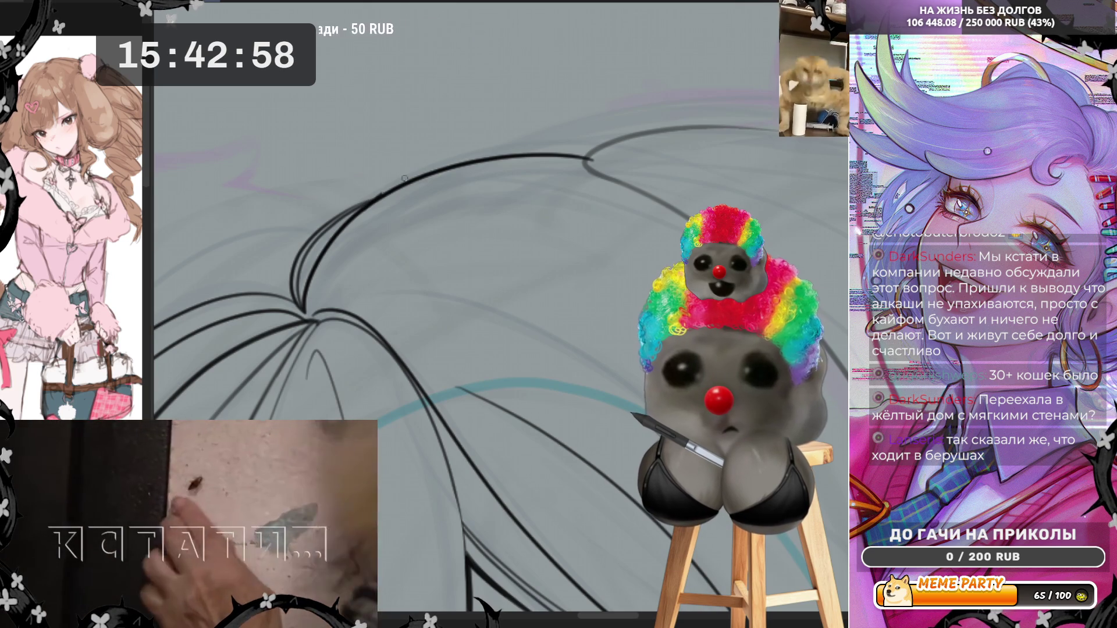
mouse_move(381, 195)
left_mouse_down()
mouse_move(553, 138)
mouse_move(626, 140)
left_mouse_up()
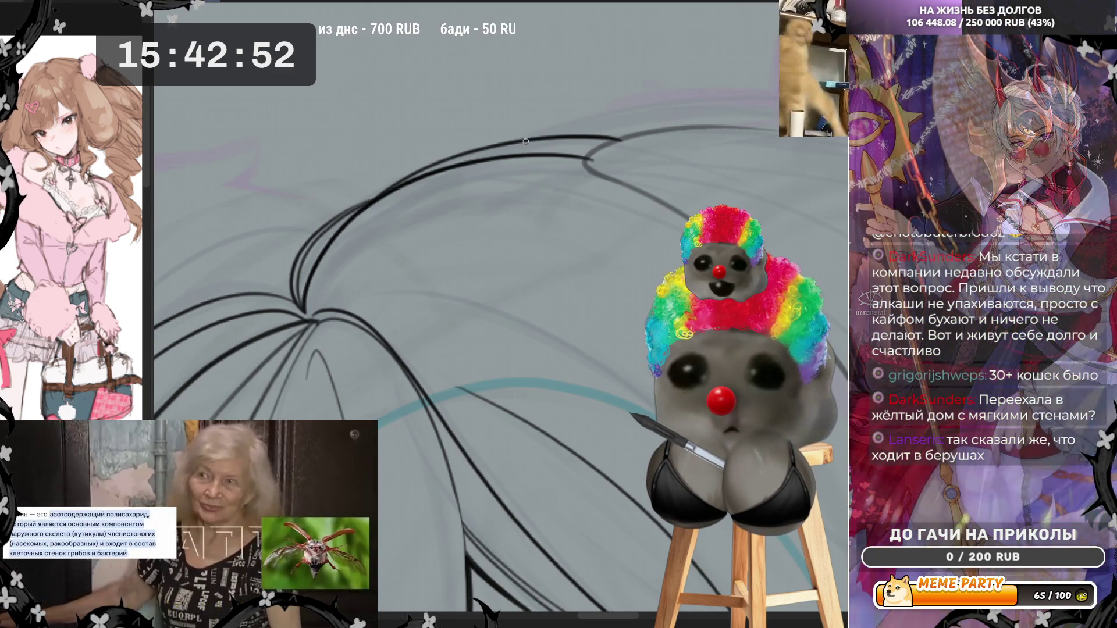
left_click_drag(573, 126, 679, 129)
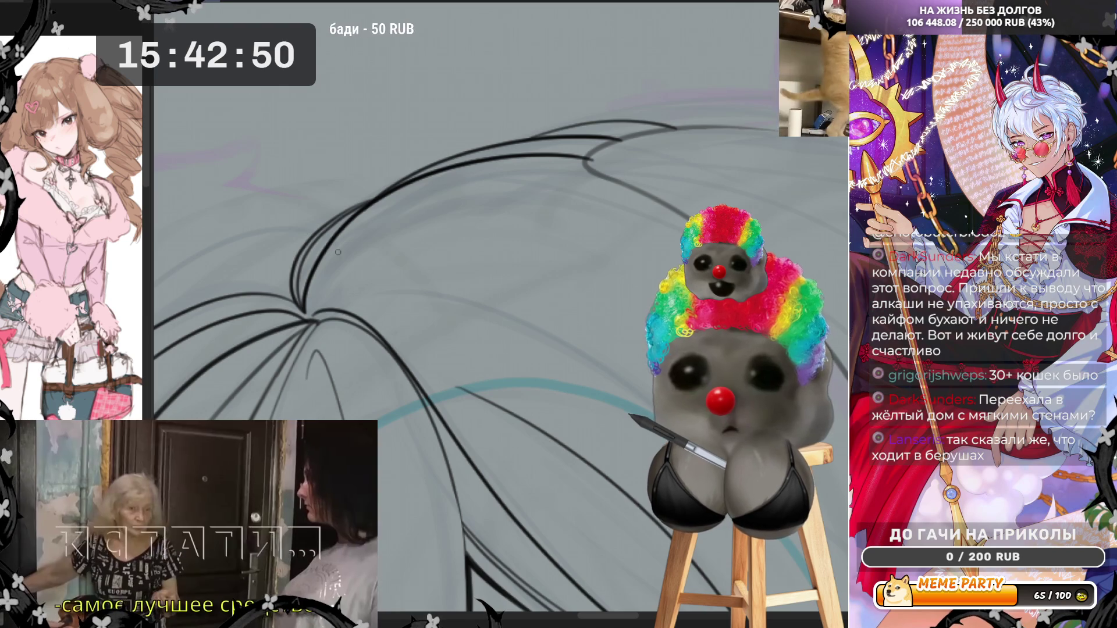
Step: Retry a curved strand, erase overlapping lines where strands converge, and extend a stroke up-right
mouse_move(324, 258)
left_mouse_down()
mouse_move(493, 248)
mouse_move(477, 176)
left_mouse_up()
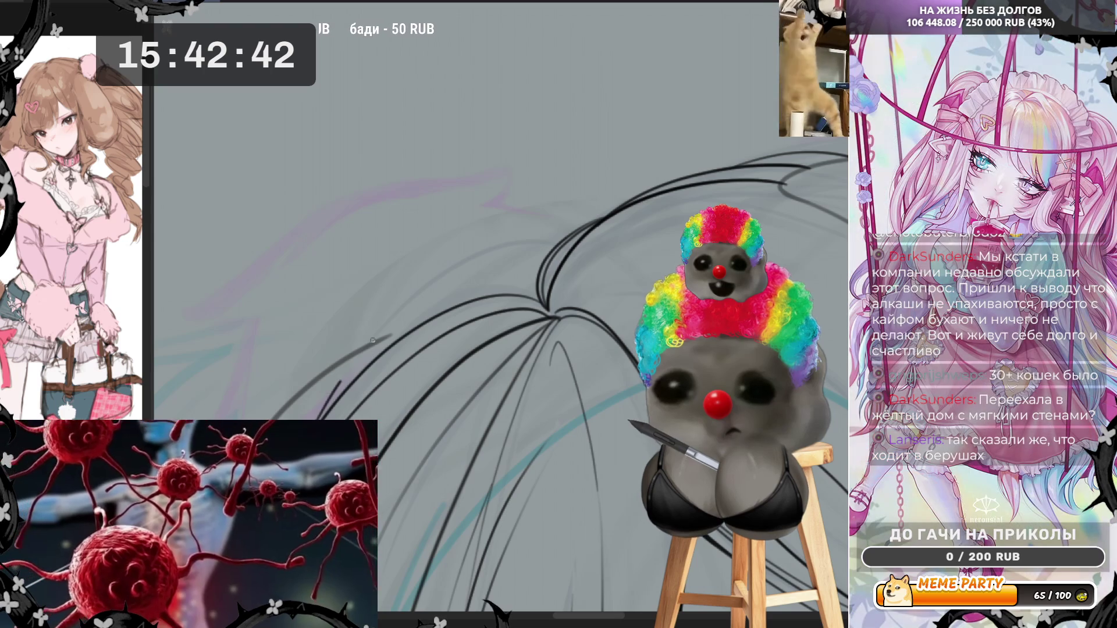
key("ctrl+z")
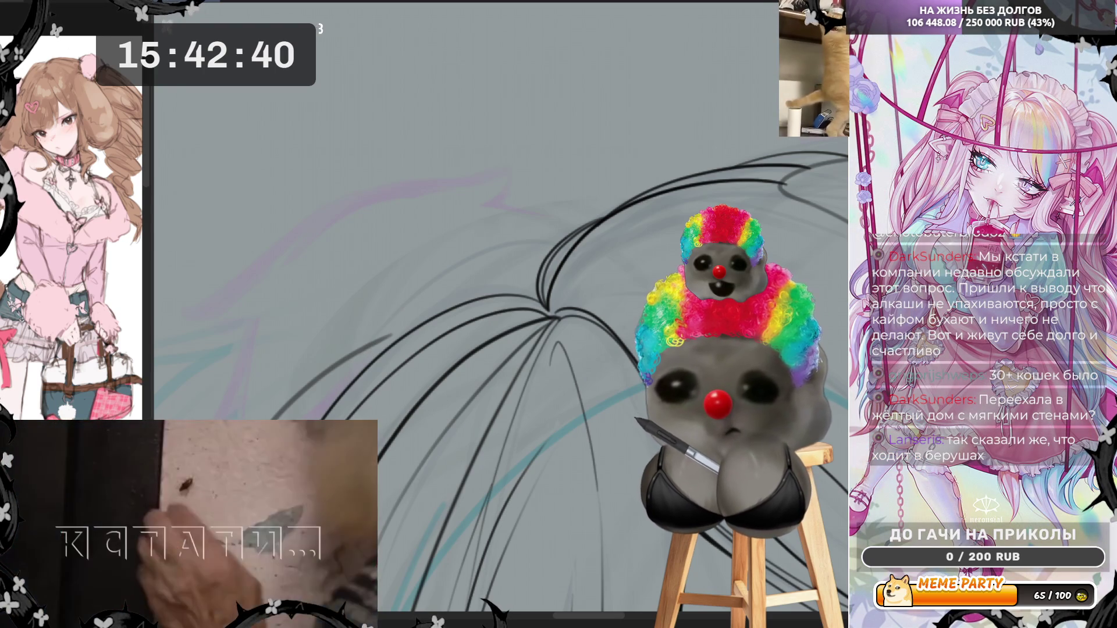
mouse_move(331, 390)
left_mouse_down()
mouse_move(399, 322)
mouse_move(505, 287)
mouse_move(545, 306)
mouse_move(442, 301)
mouse_move(337, 390)
mouse_move(367, 336)
mouse_move(460, 259)
mouse_move(571, 236)
left_mouse_up()
key("ctrl+z")
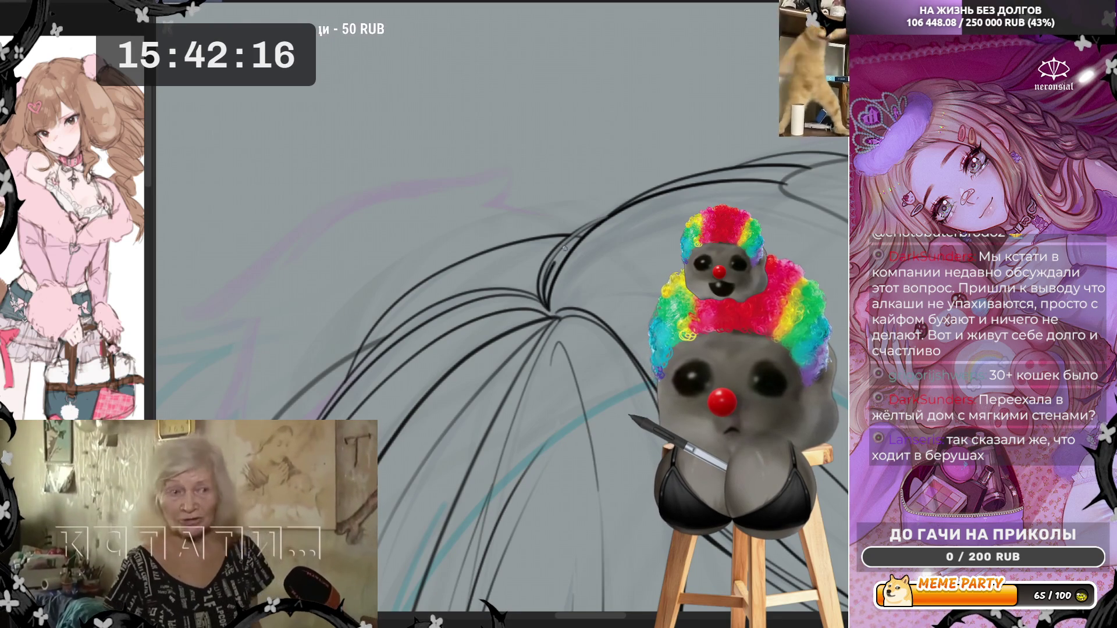
left_click_drag(555, 260, 547, 307)
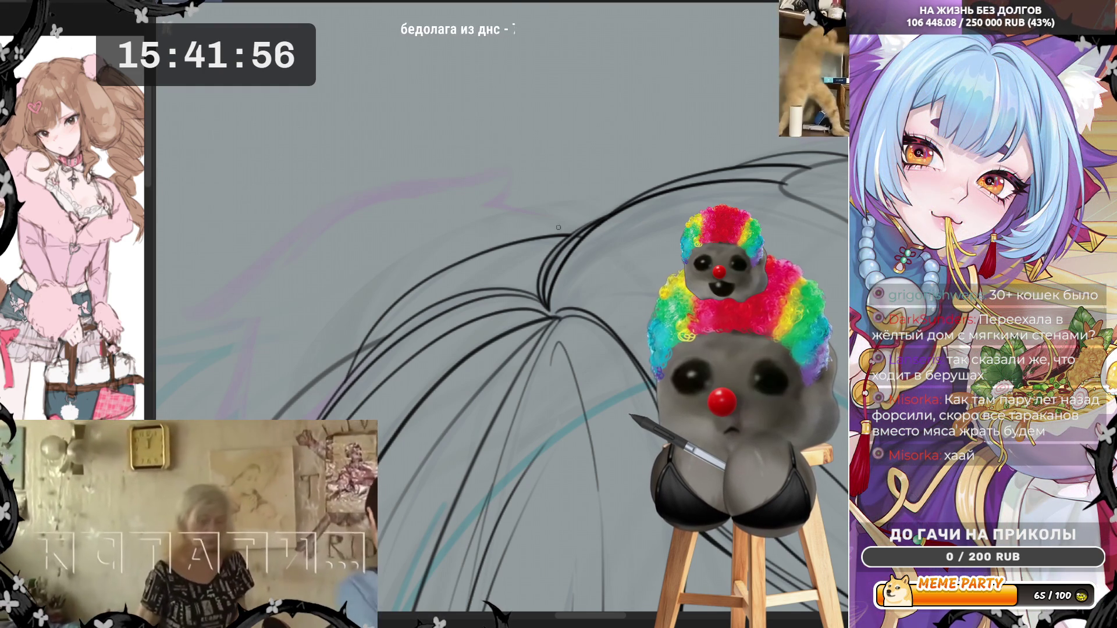
mouse_move(461, 255)
left_mouse_down()
mouse_move(532, 224)
mouse_move(601, 220)
left_mouse_up()
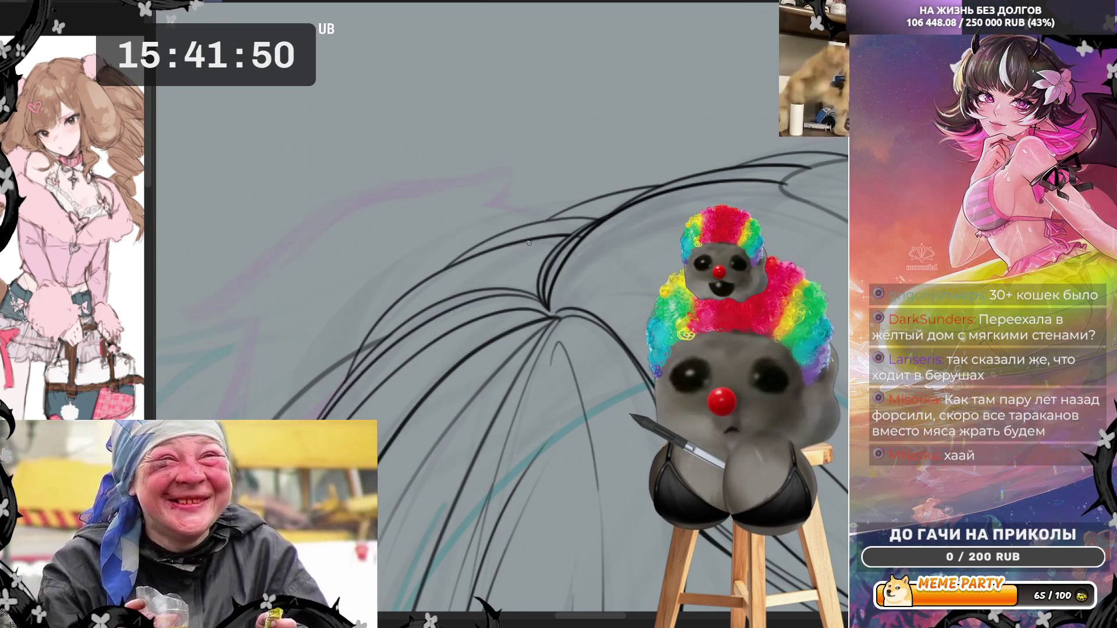
scroll(529, 243, "down", 5)
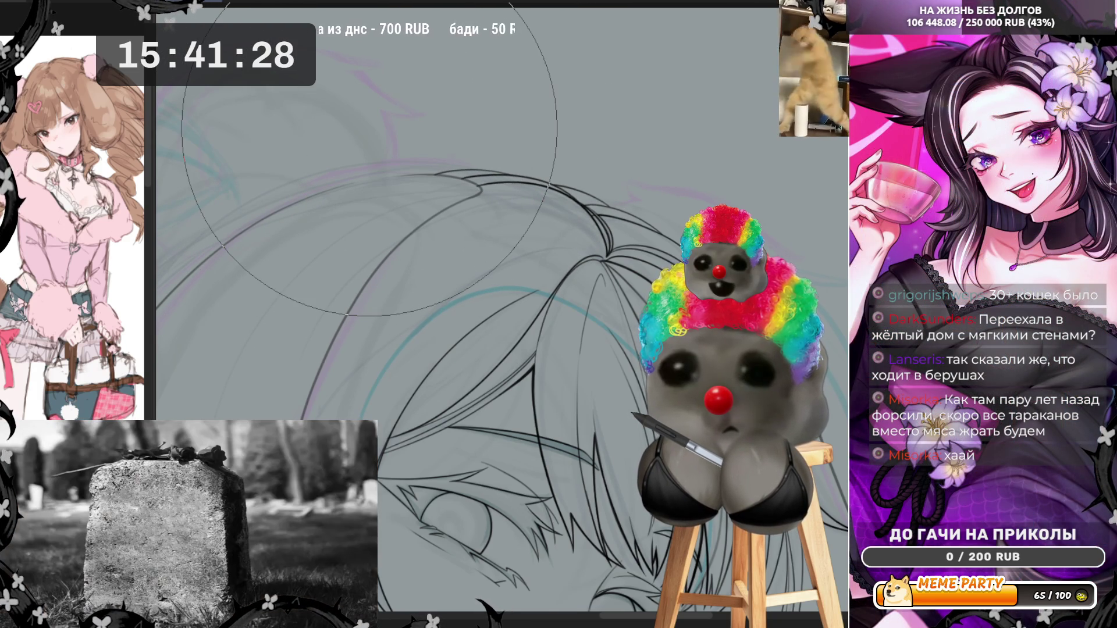
scroll(370, 130, "down", 3)
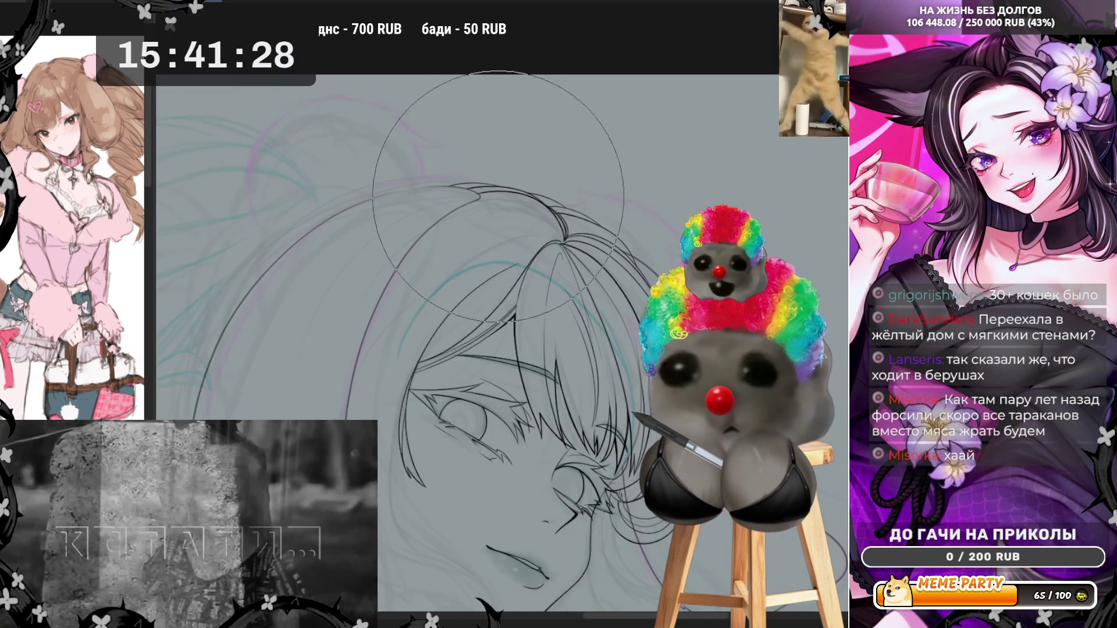
scroll(506, 184, "down", 2)
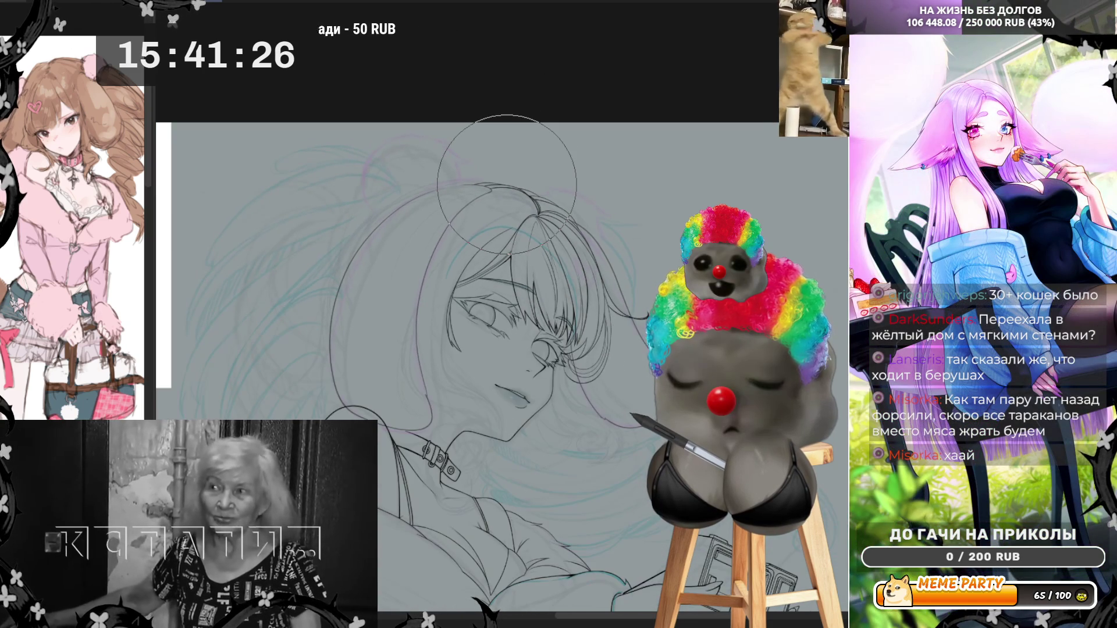
scroll(407, 349, "up", 2)
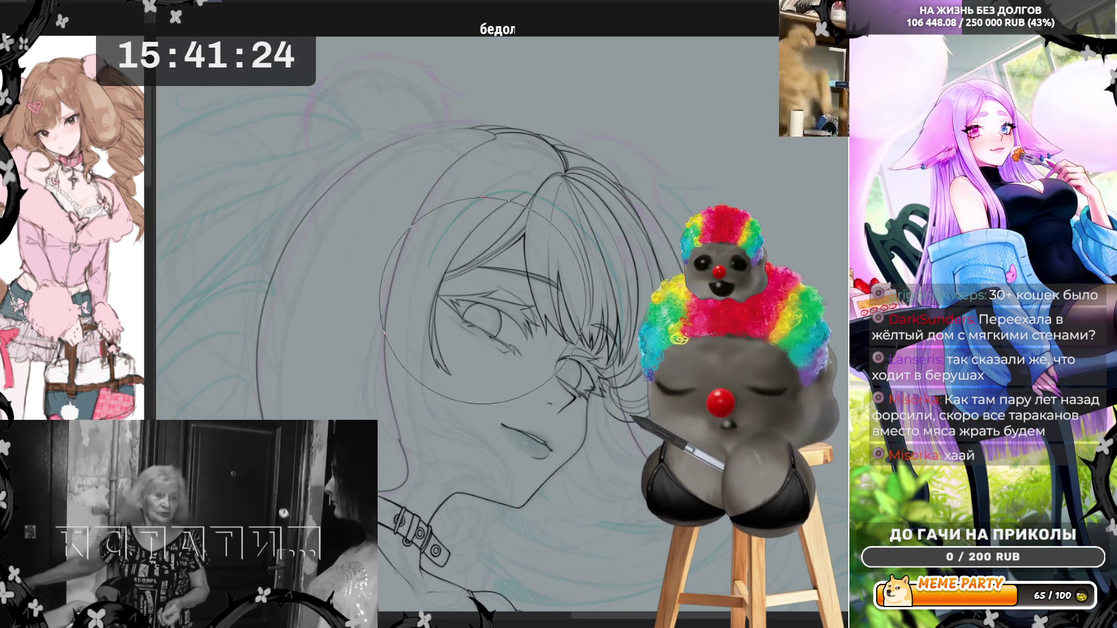
scroll(406, 384, "up", 2)
scroll(406, 382, "up", 2)
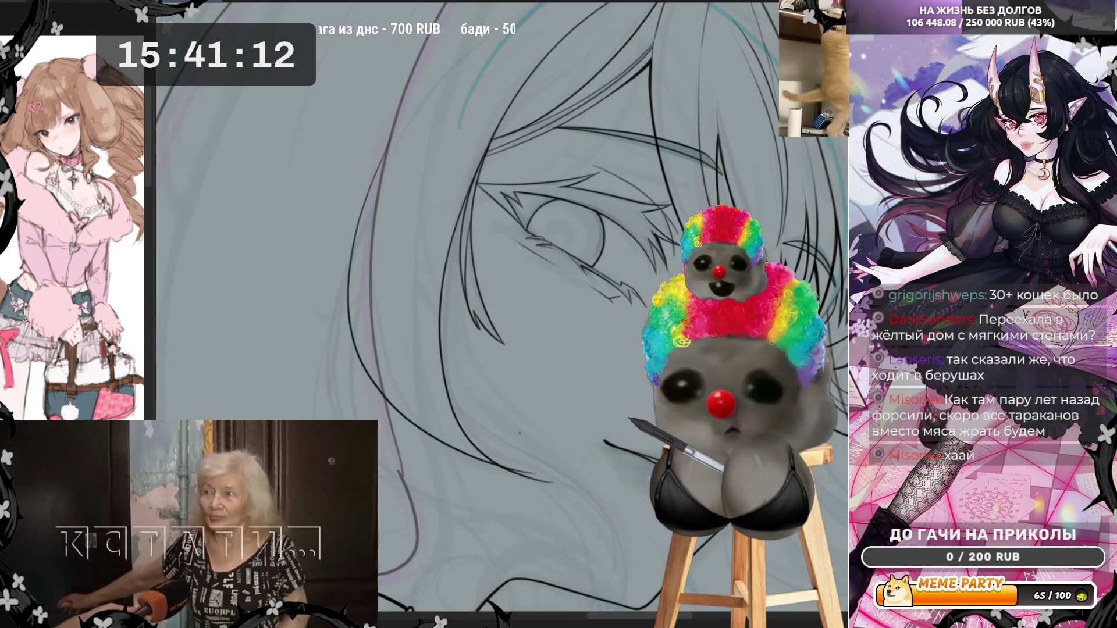
Step: Pan down to the cheek and choker, ink two long falling strands, and mirror the canvas to check
scroll(448, 239, "down", 2)
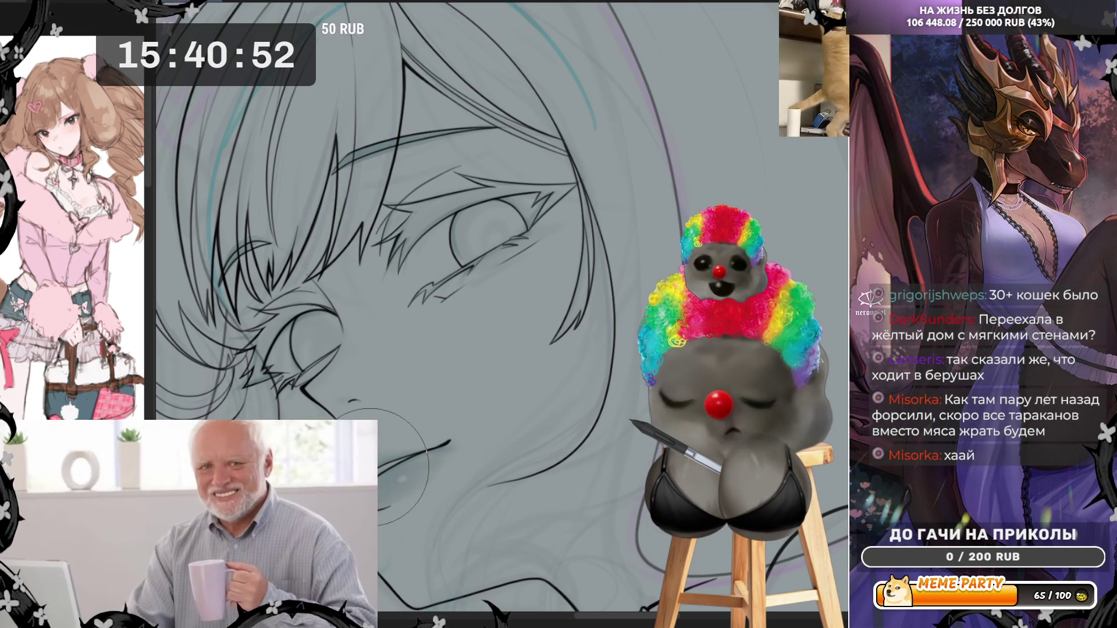
scroll(384, 465, "down", 5)
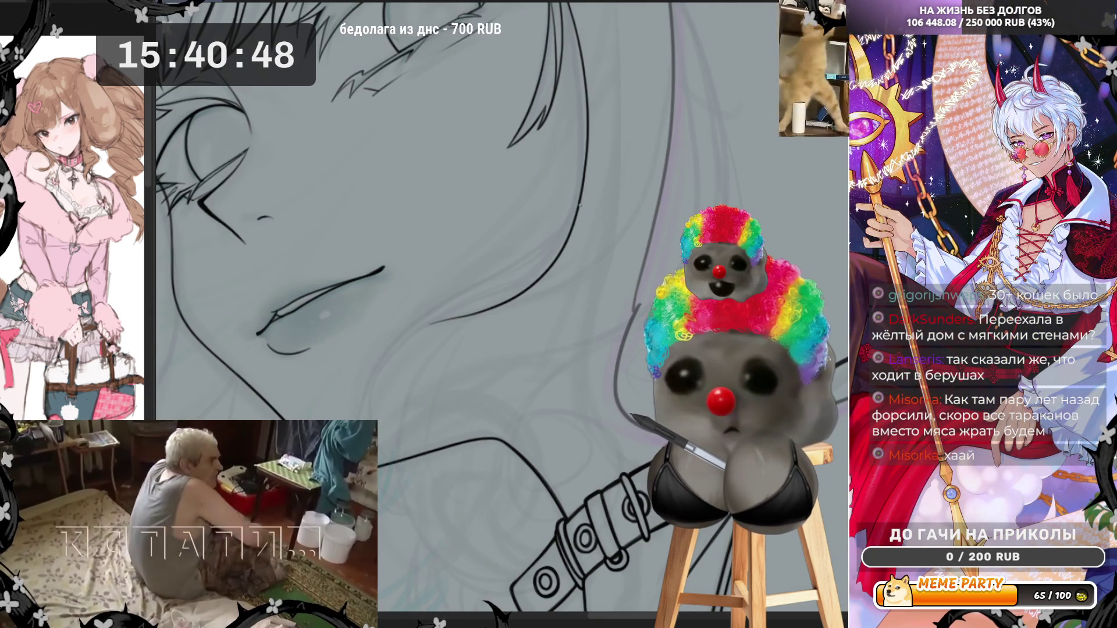
mouse_move(580, 205)
left_mouse_down()
mouse_move(532, 260)
mouse_move(396, 349)
mouse_move(370, 390)
left_mouse_up()
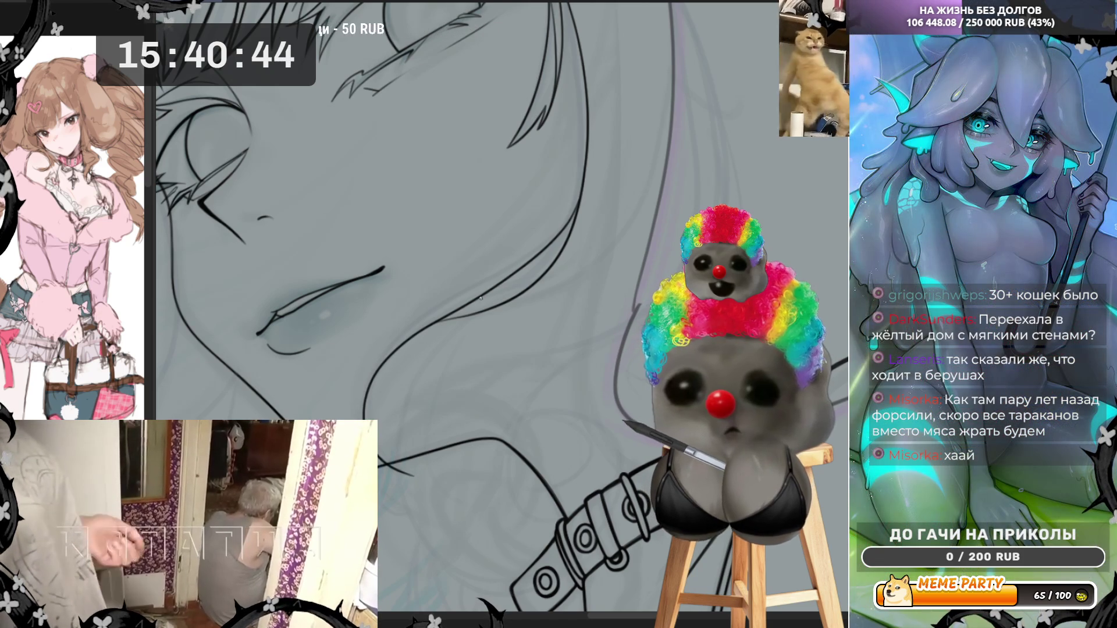
mouse_move(580, 193)
left_mouse_down()
mouse_move(567, 221)
mouse_move(382, 343)
mouse_move(356, 390)
left_mouse_up()
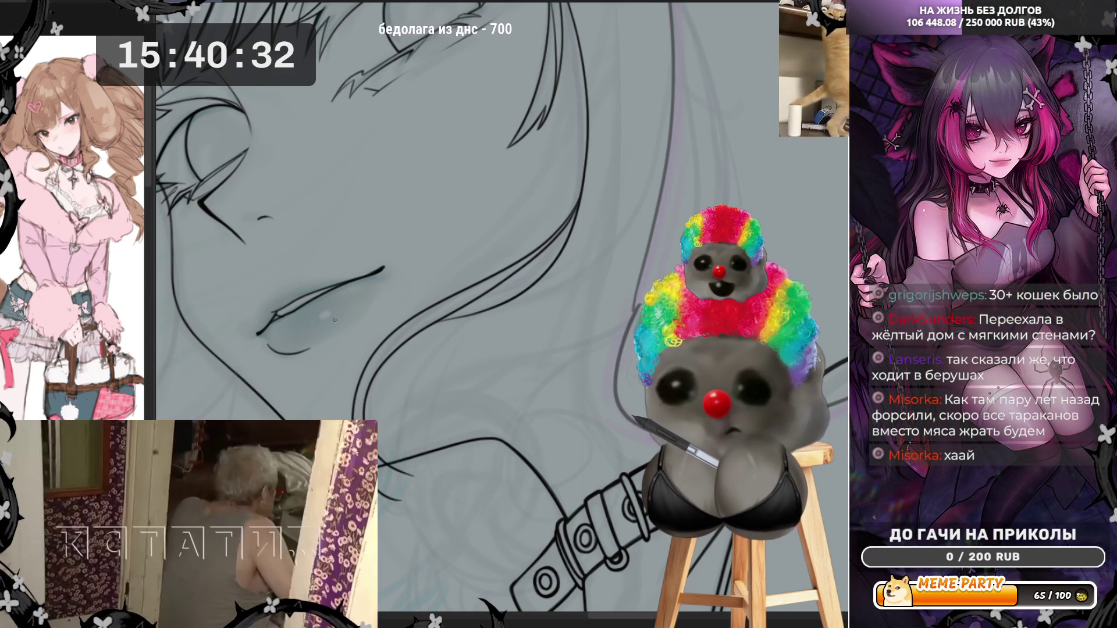
key("h")
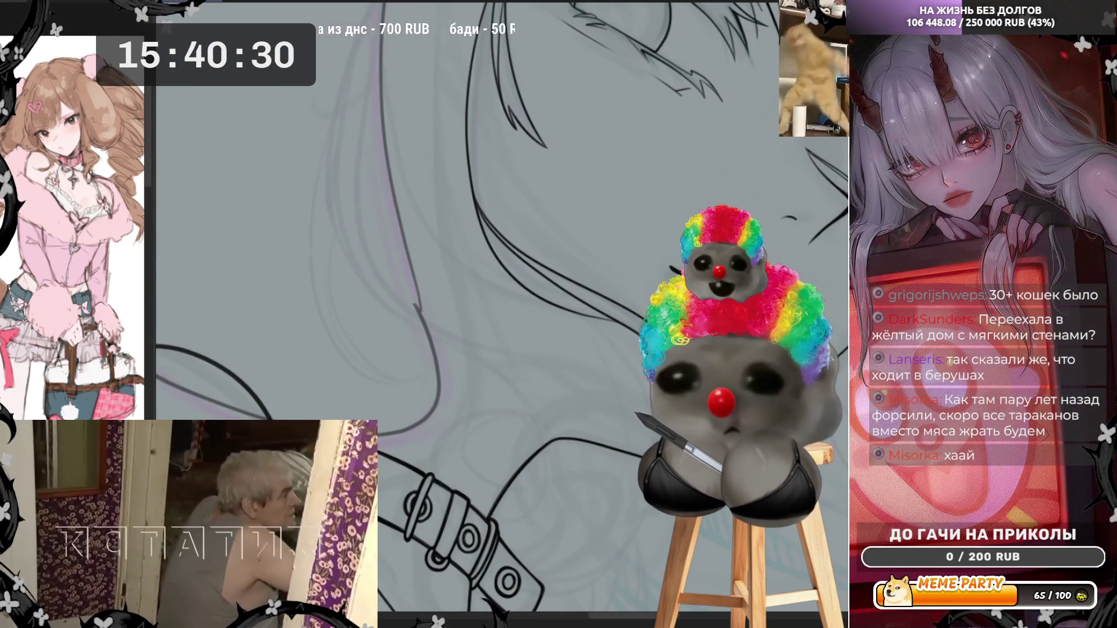
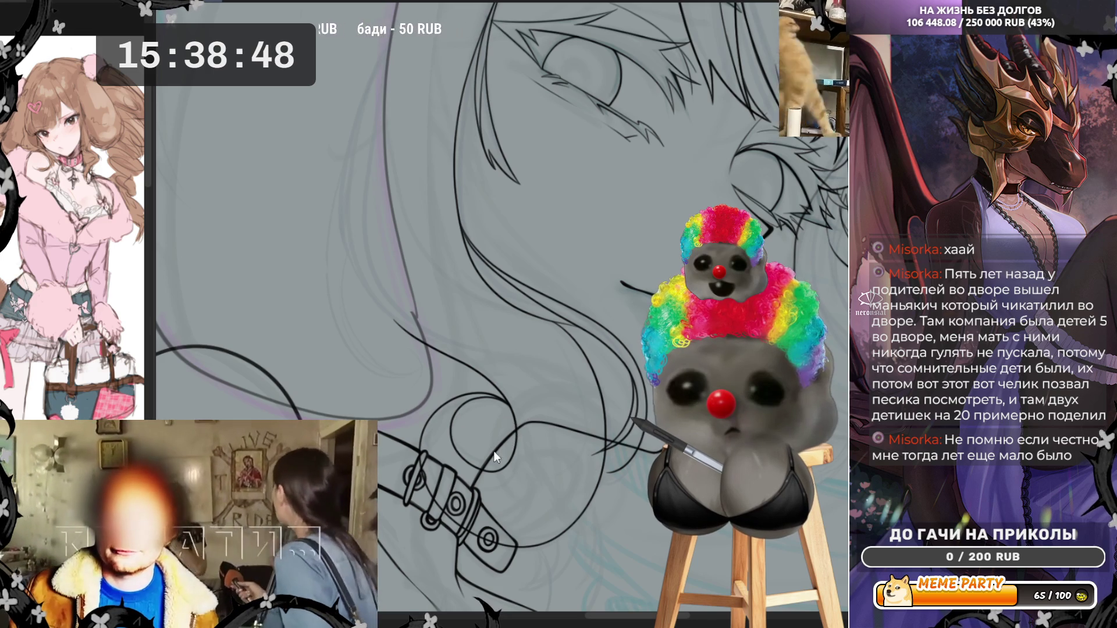
Step: Ink a curved line inside the belt ring near the chest
mouse_move(458, 452)
left_mouse_down()
mouse_move(467, 427)
mouse_move(505, 416)
mouse_move(514, 442)
left_mouse_up()
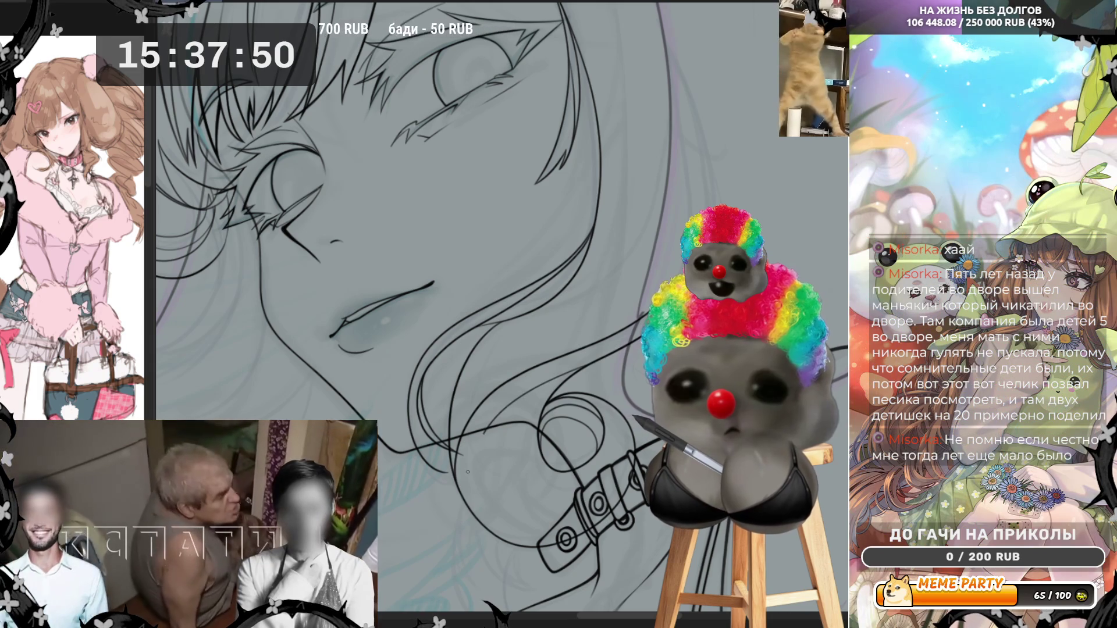
Step: Draw a line along the hair curve beside the face, then undo it
mouse_move(467, 471)
left_mouse_down()
mouse_move(486, 509)
mouse_move(557, 529)
left_mouse_up()
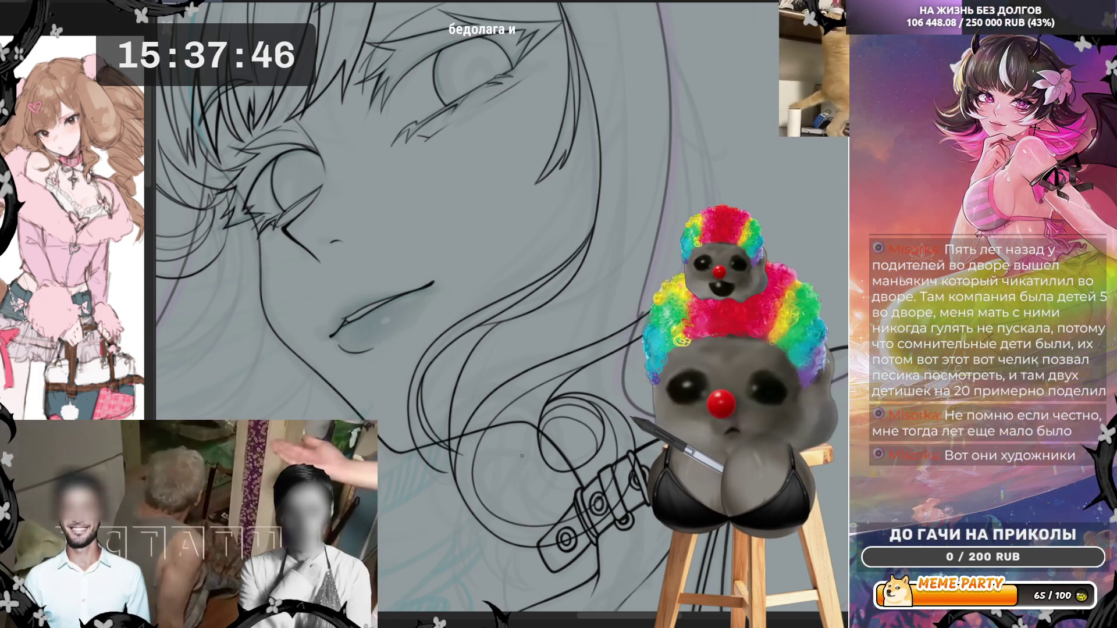
key("ctrl+z")
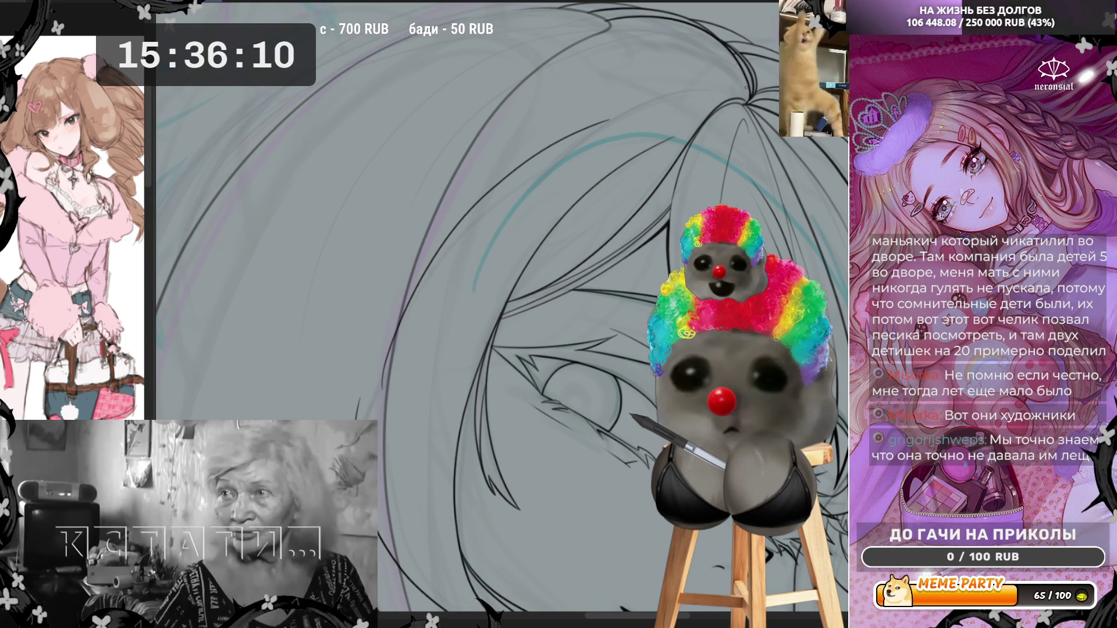
Step: Ink a long sweeping strand across the top of the girl's head
mouse_move(726, 85)
left_mouse_down()
mouse_move(678, 94)
mouse_move(552, 172)
left_mouse_up()
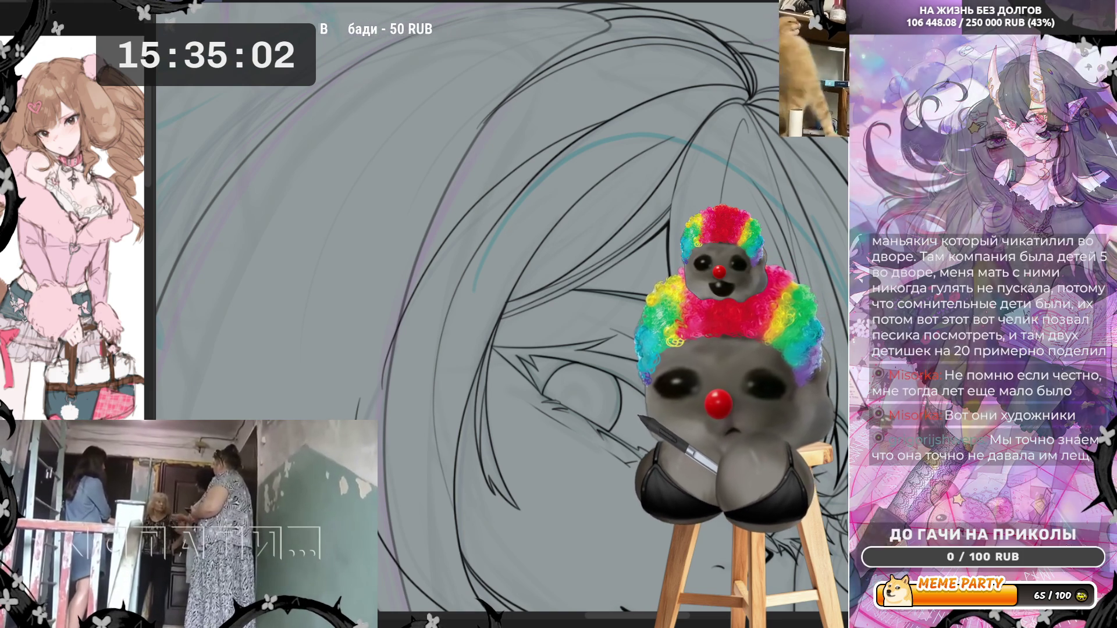
Step: Zoom out and back in to review the hair strands at the crown
scroll(523, 222, "down", 3)
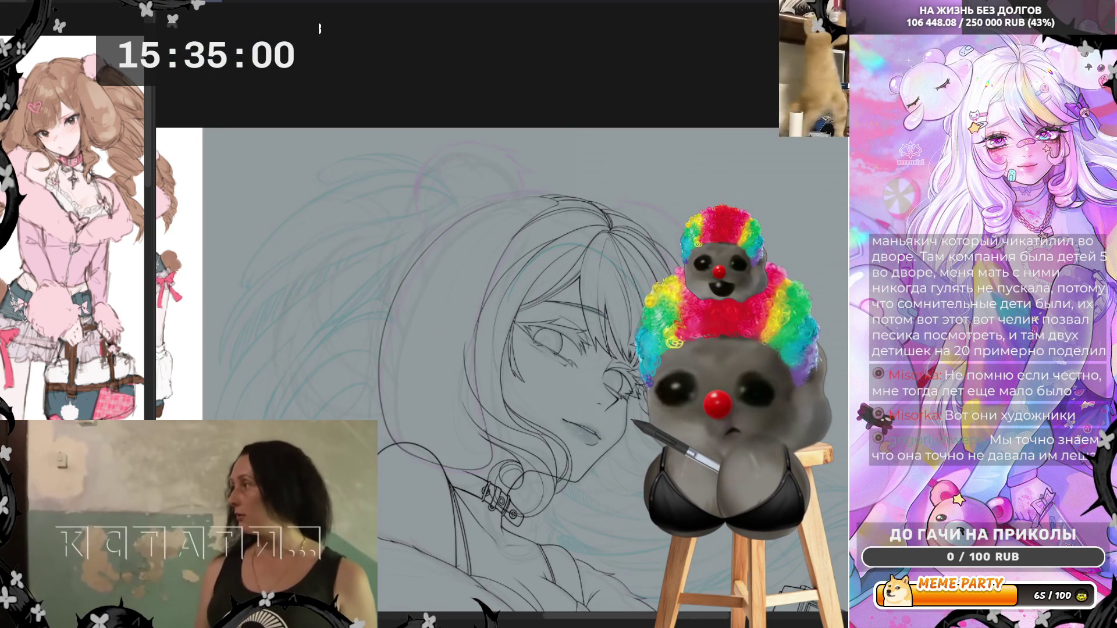
scroll(539, 327, "up", 3)
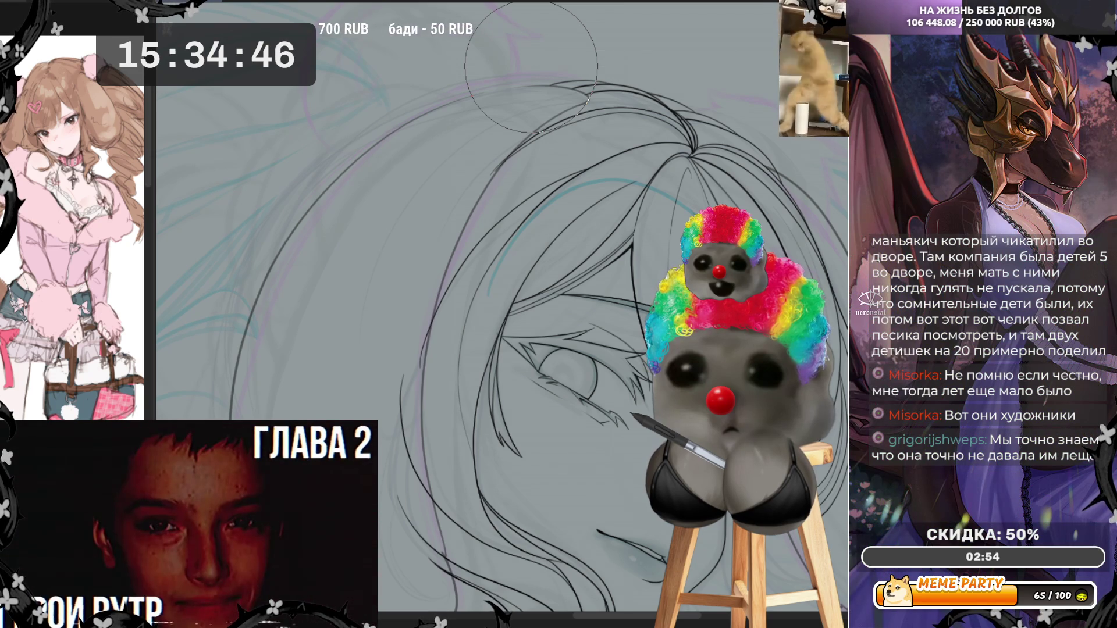
Step: Mirror the view, ink a strand across the hair top, then flip the view back
key("m")
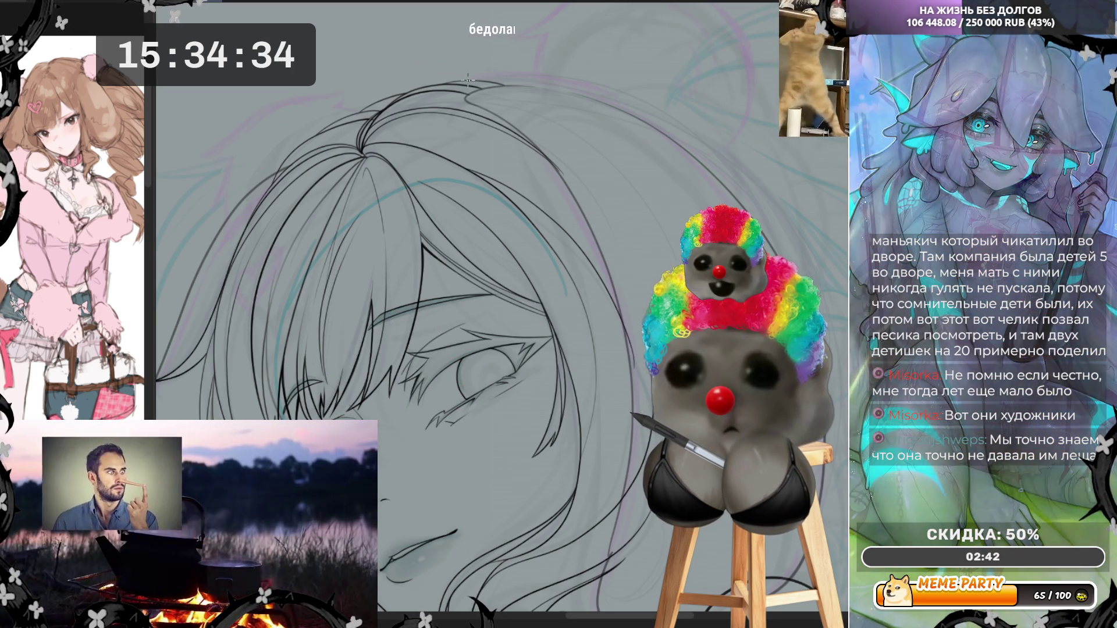
left_click_drag(483, 75, 615, 79)
left_click_drag(703, 122, 701, 125)
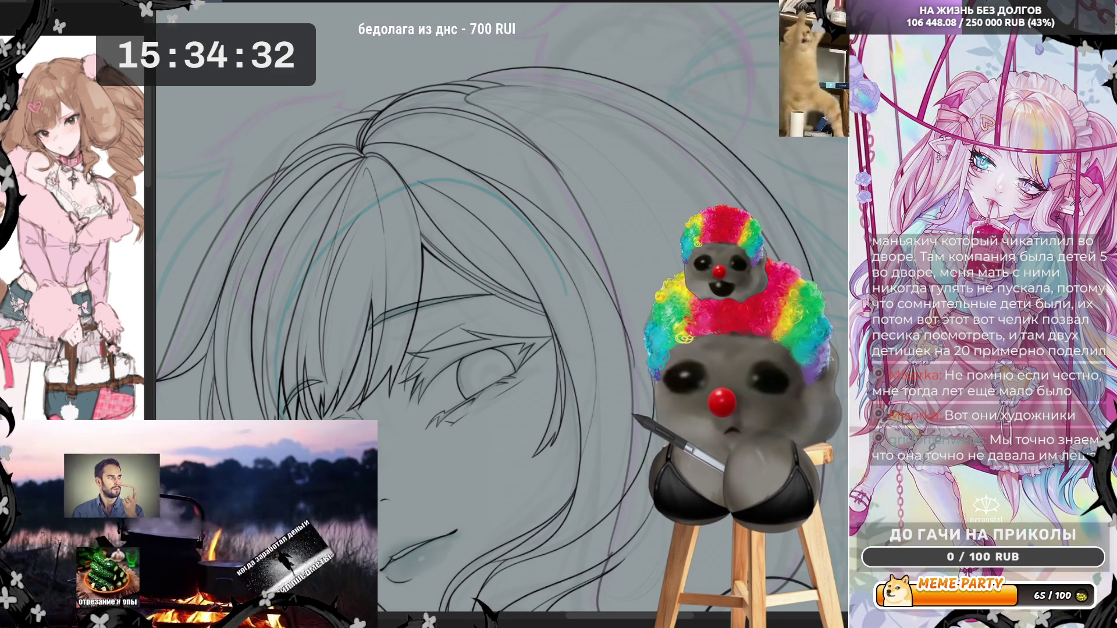
key("h")
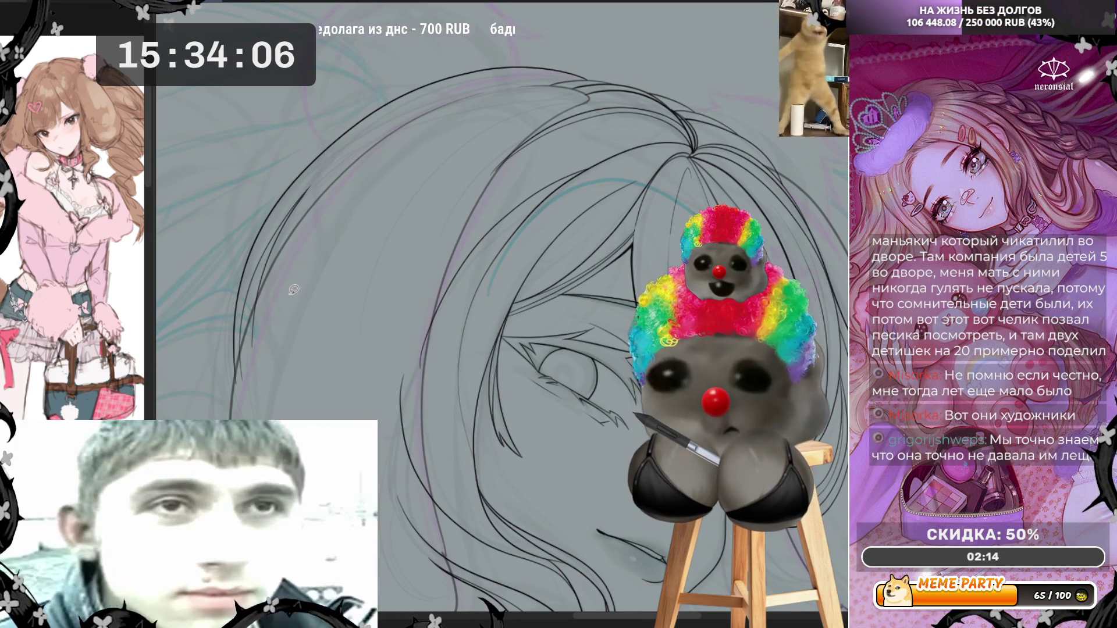
Step: Undo the thin stray strokes on the lower-left hair and bring the face into view
left_click_drag(280, 274, 232, 393)
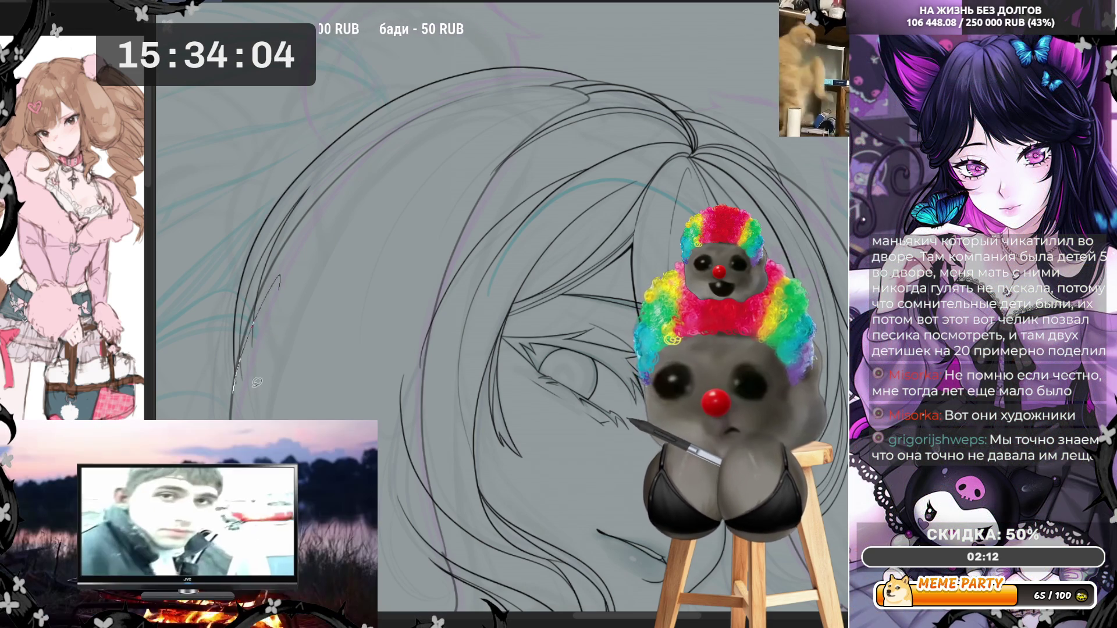
key("ctrl+z")
key("ctrl+z")
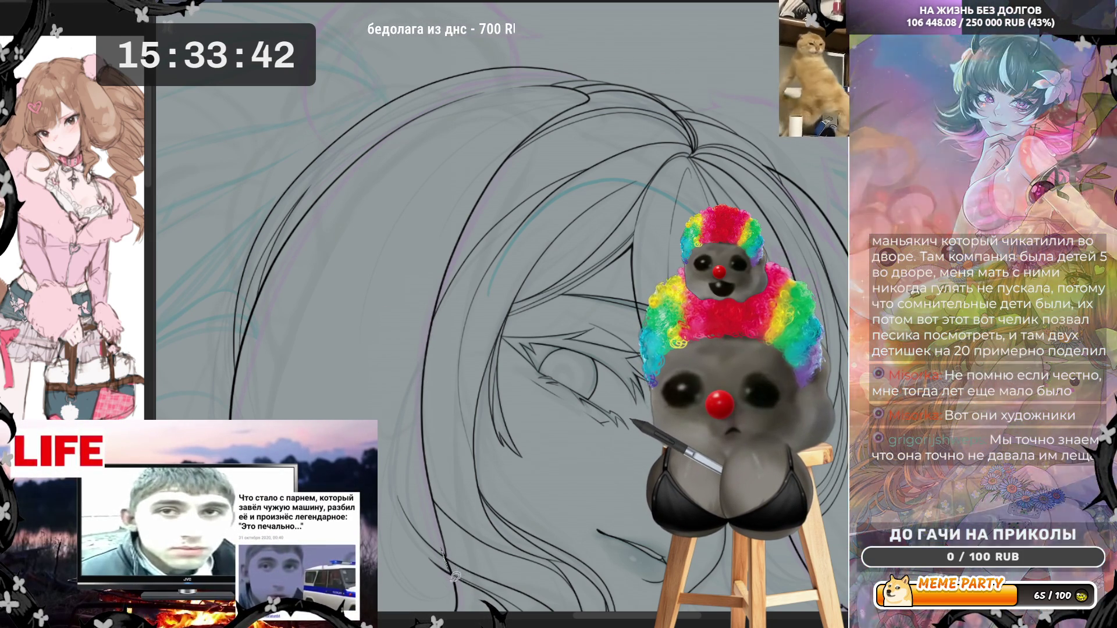
key("ctrl+z")
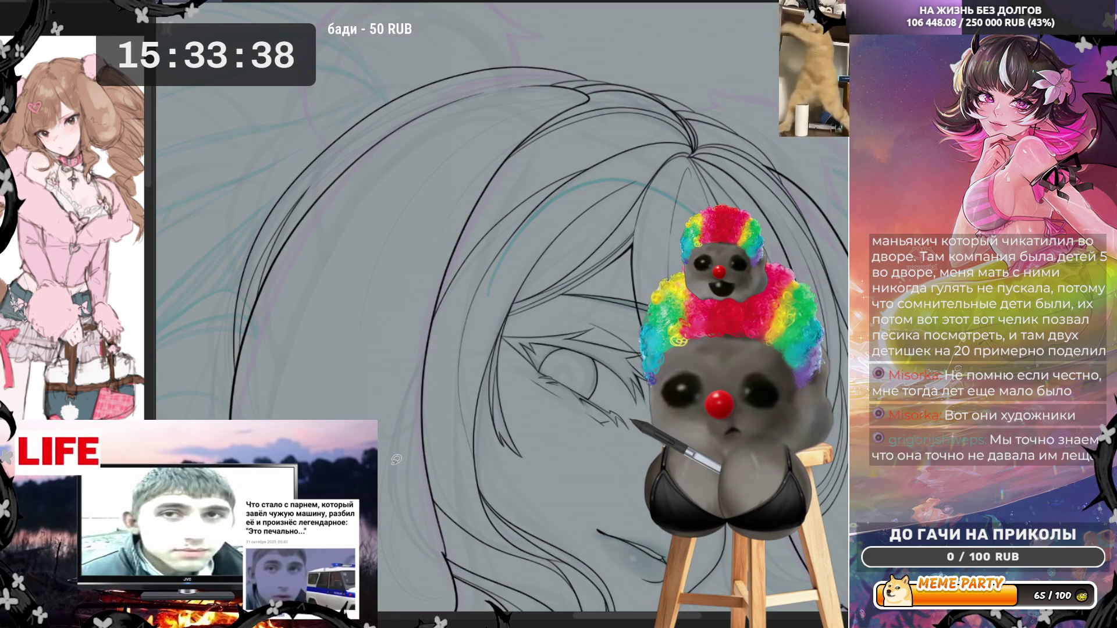
mouse_move(536, 466)
left_mouse_down()
mouse_move(387, 411)
mouse_move(271, 451)
left_mouse_up()
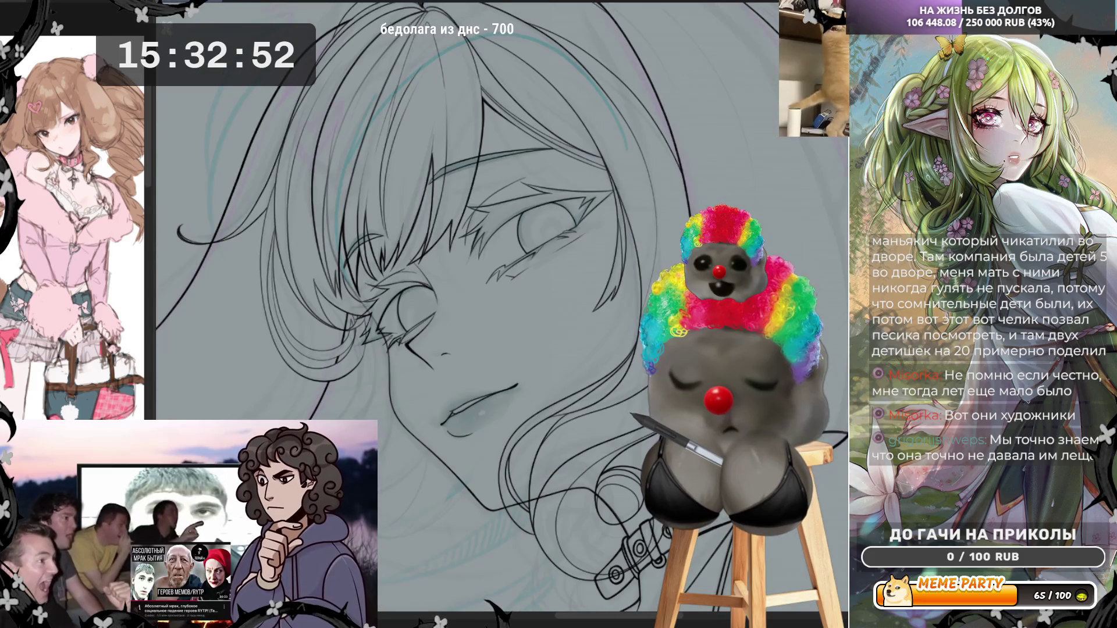
Step: Ink the hair strand curling down beside the neck, plus short lines near the earring curl
mouse_move(576, 331)
left_mouse_down()
mouse_move(515, 319)
mouse_move(529, 316)
mouse_move(489, 394)
mouse_move(461, 367)
left_mouse_up()
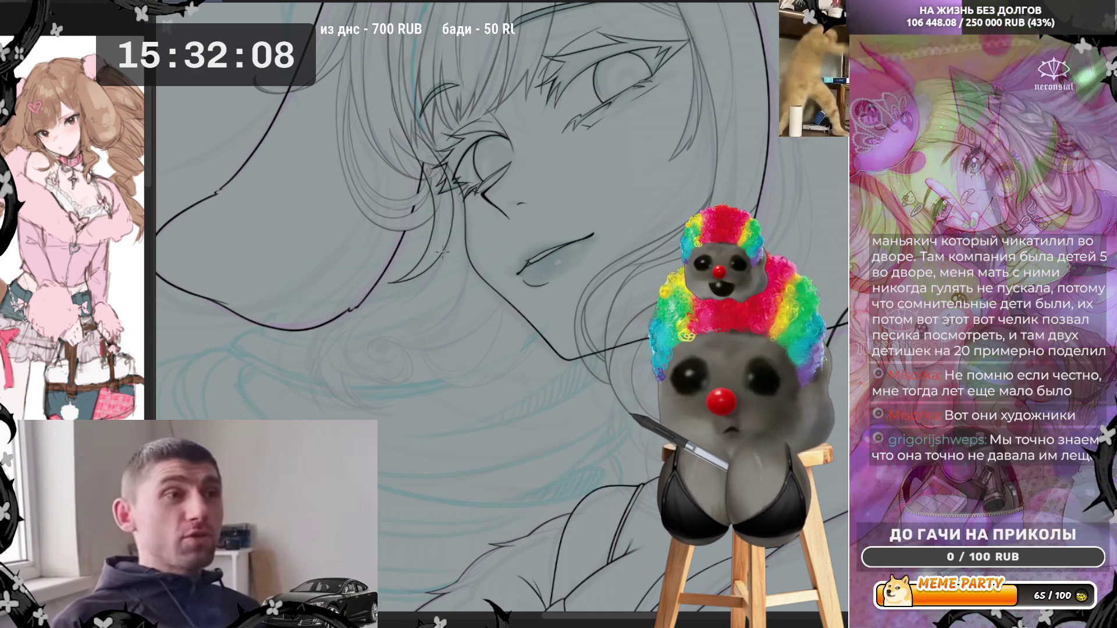
mouse_move(433, 267)
left_mouse_down()
mouse_move(378, 309)
mouse_move(350, 352)
left_mouse_up()
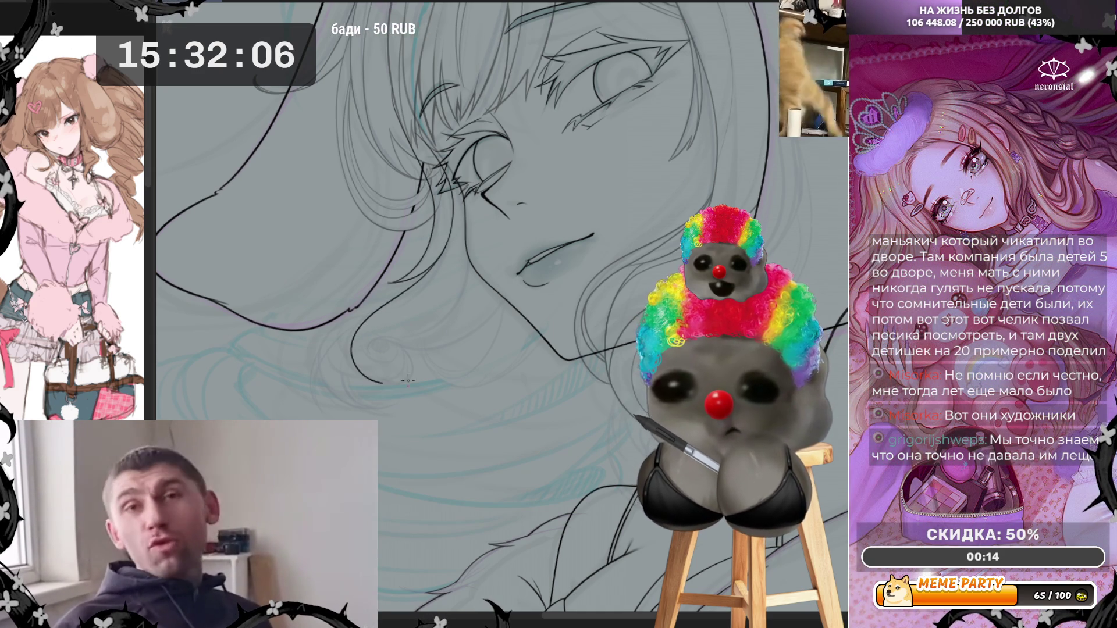
mouse_move(408, 380)
left_mouse_down()
mouse_move(410, 364)
mouse_move(376, 341)
left_mouse_up()
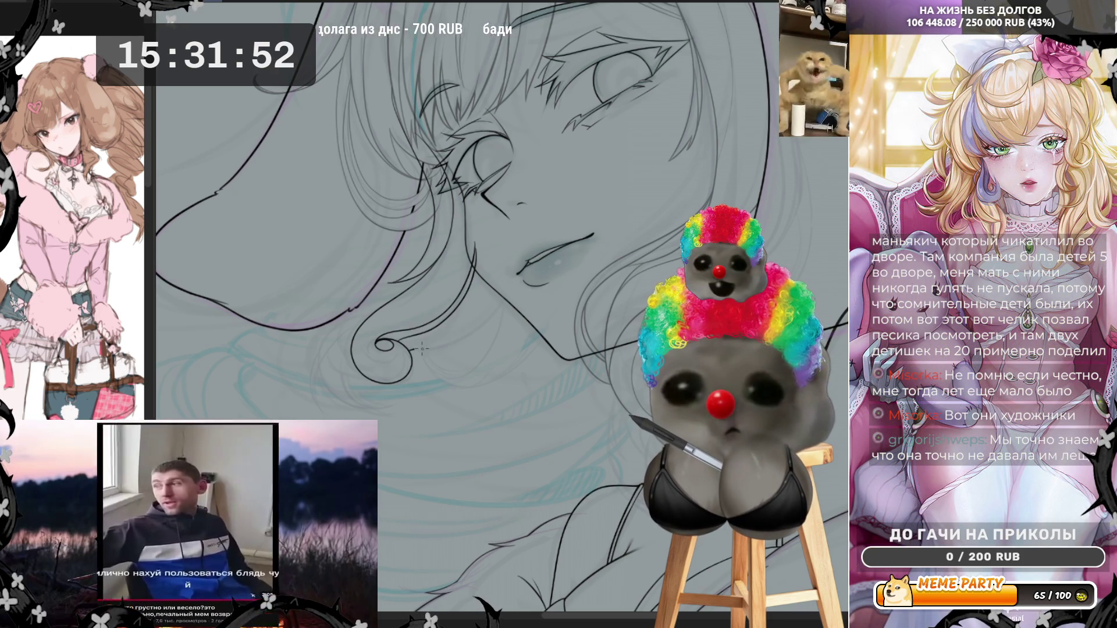
left_click_drag(407, 348, 455, 336)
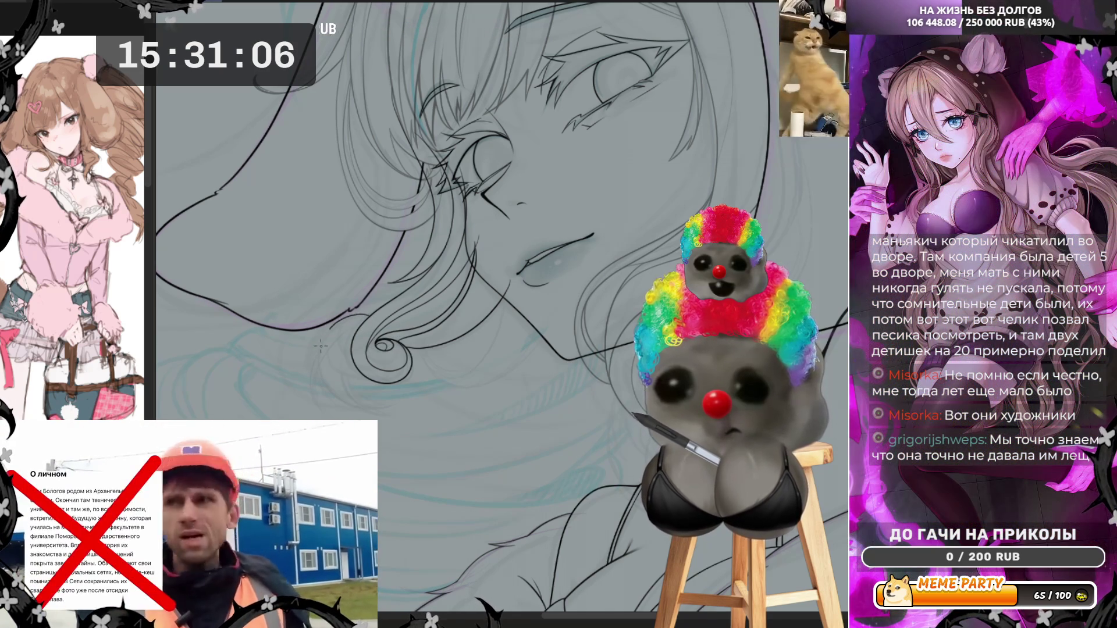
left_click_drag(327, 329, 323, 355)
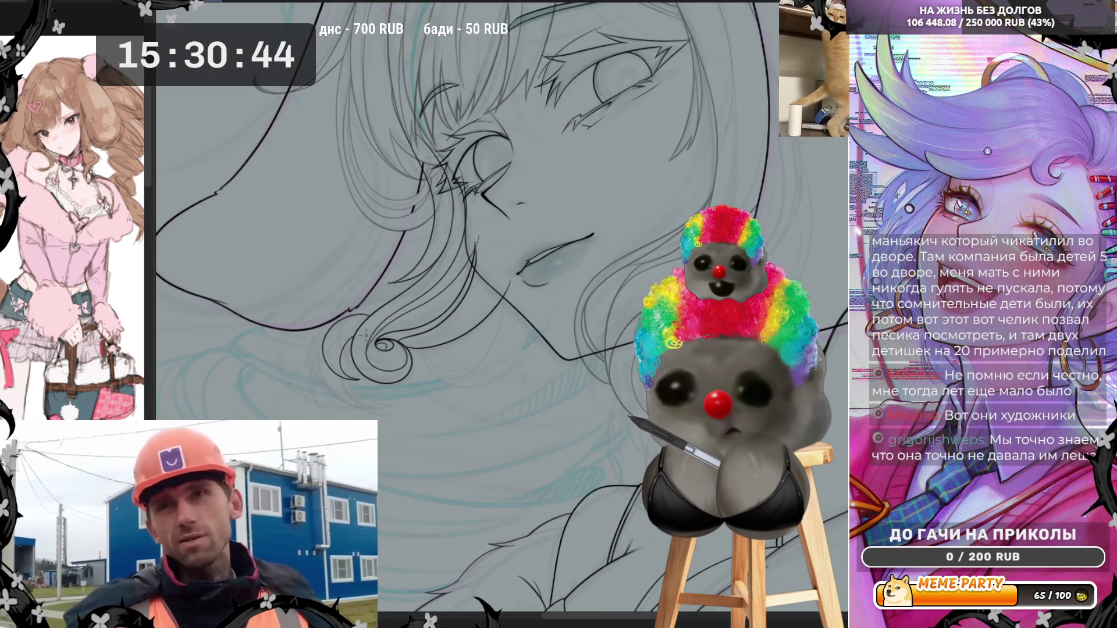
Step: Ink another downward-curving hair strand and a thin detail line below the curls
left_click_drag(346, 322, 320, 382)
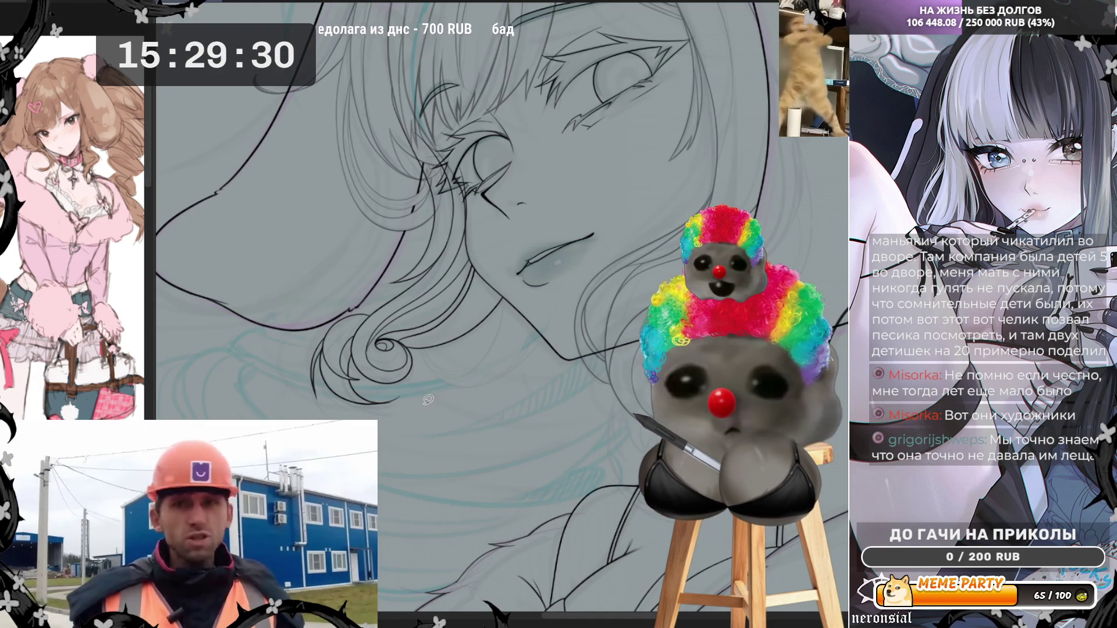
left_click_drag(391, 398, 360, 410)
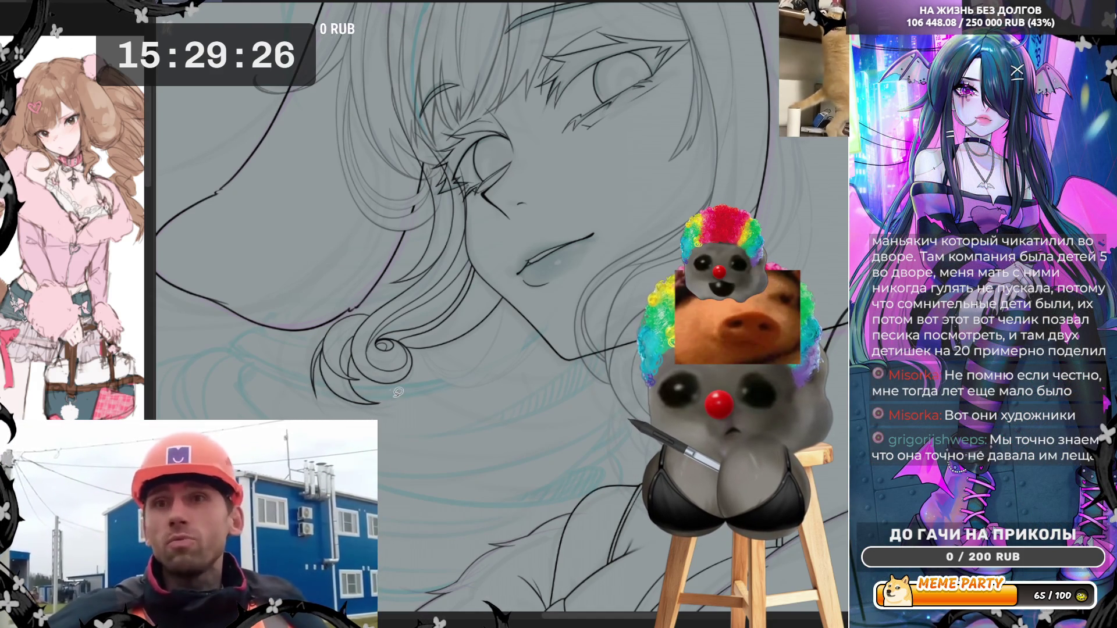
left_click_drag(358, 409, 408, 386)
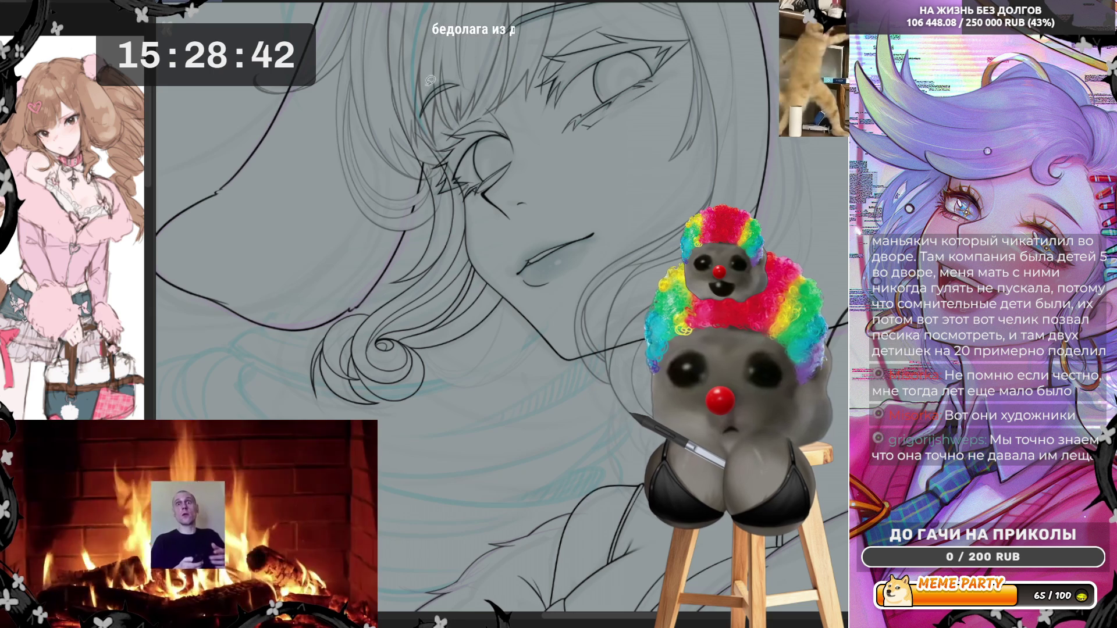
key("h")
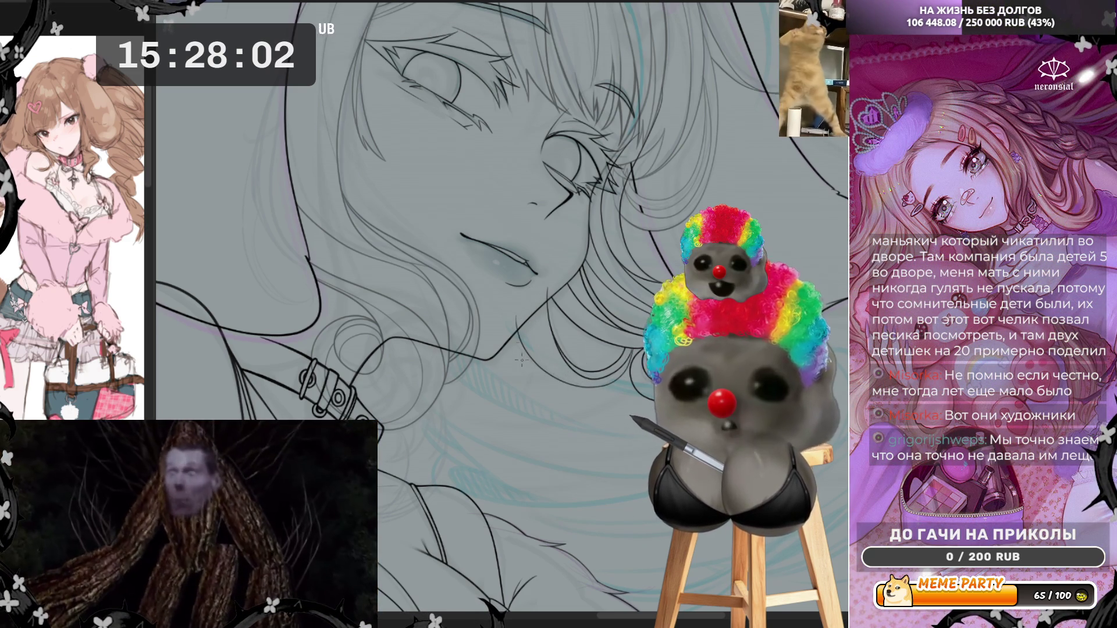
key("h")
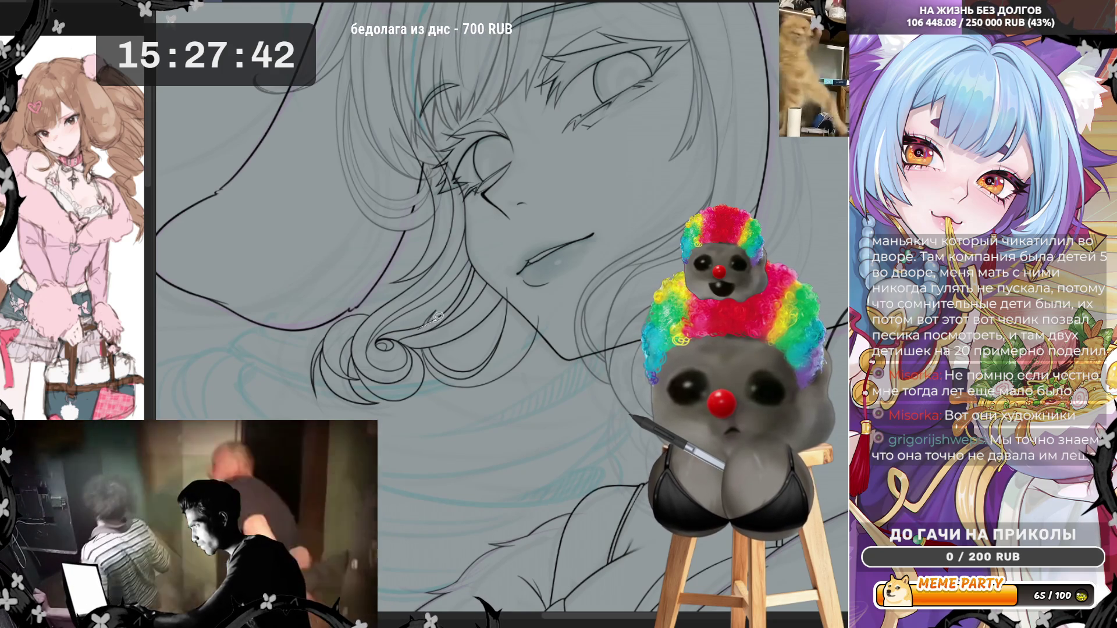
Step: Sketch a short line right of the curls, then undo to restore the hair lines to full darkness
left_click_drag(441, 316, 420, 329)
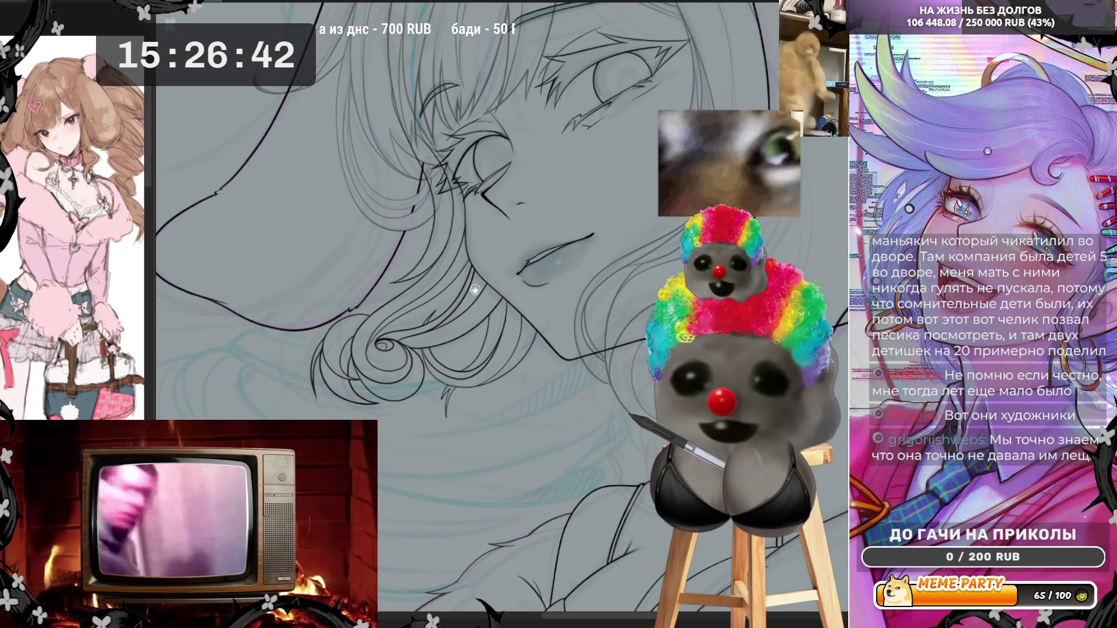
left_click_drag(475, 280, 464, 378)
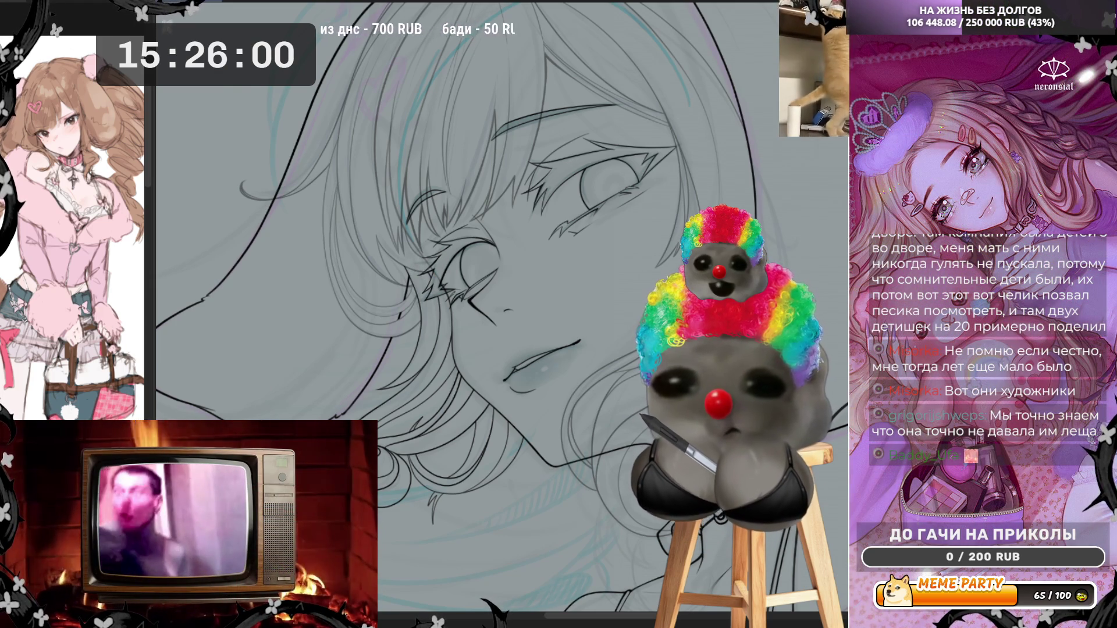
scroll(546, 296, "up", 5)
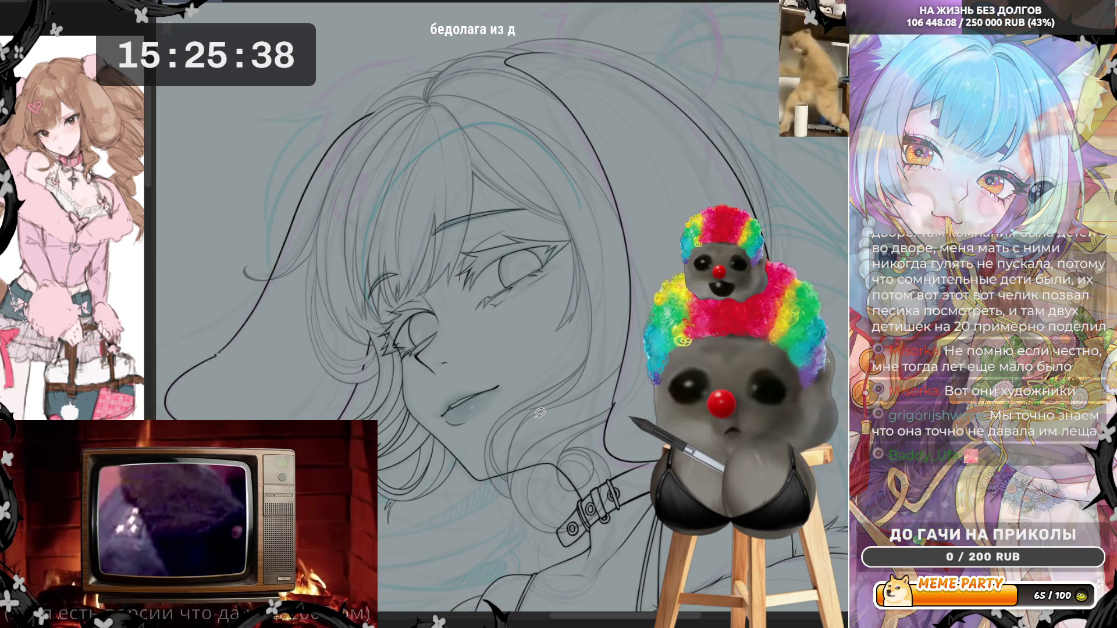
key("ctrl+z")
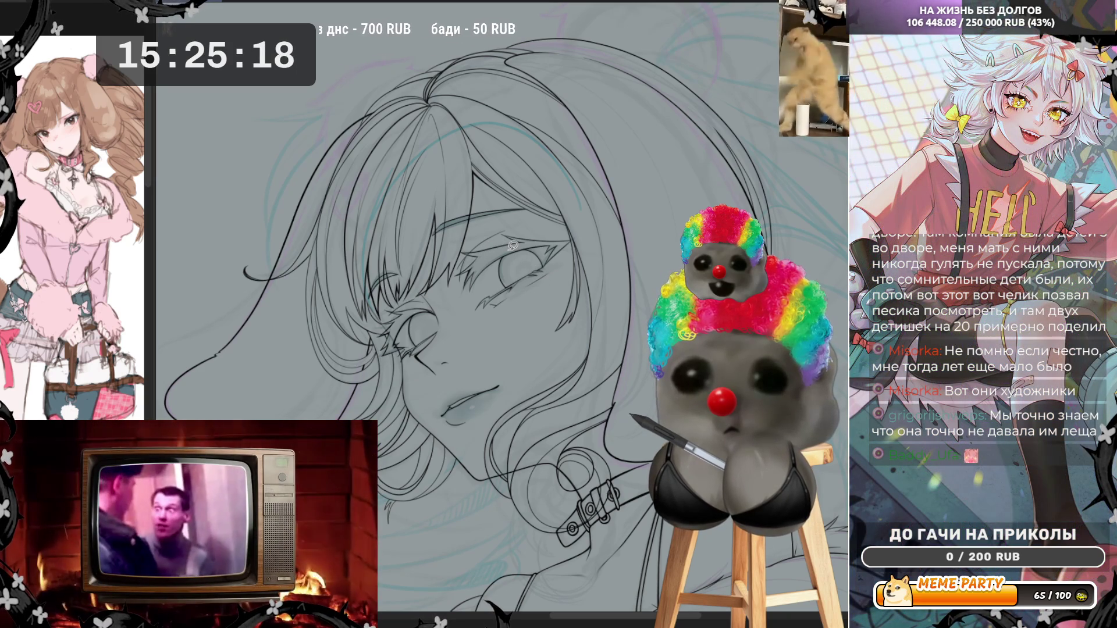
Step: Mirror the canvas with H and zoom in on the face and collar to check the lines
scroll(513, 246, "down", 3)
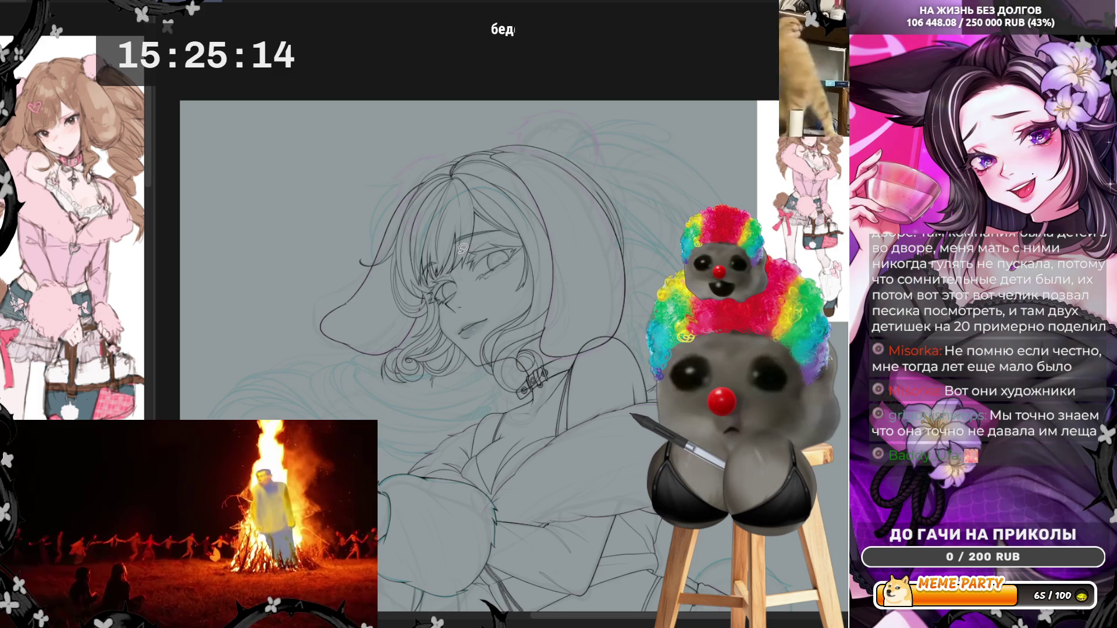
scroll(463, 249, "down", 1)
scroll(436, 319, "up", 1)
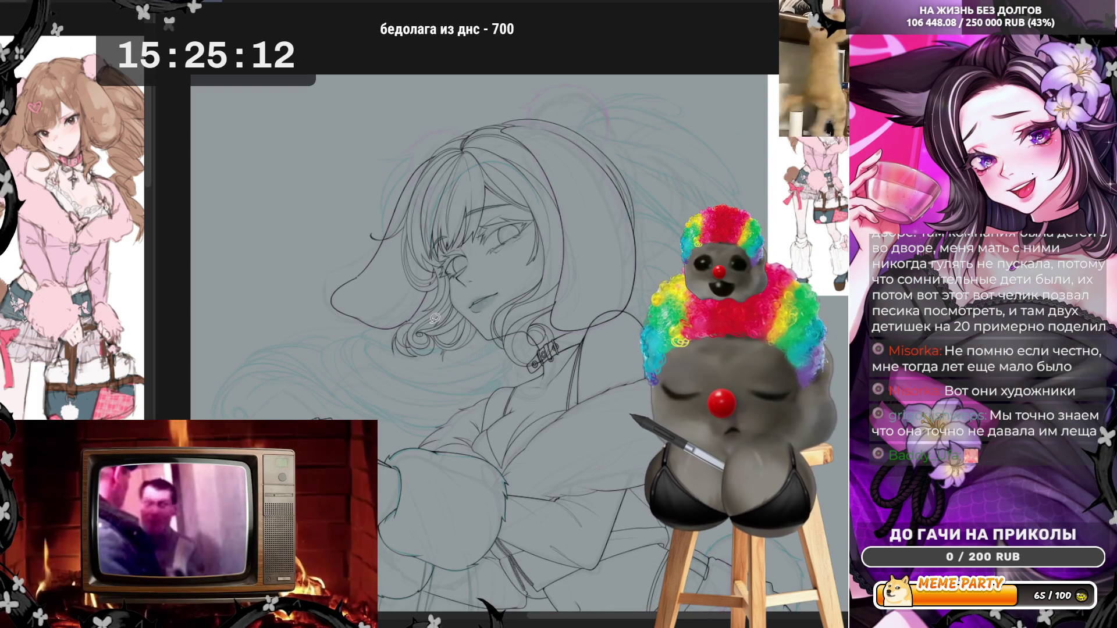
scroll(431, 199, "up", 2)
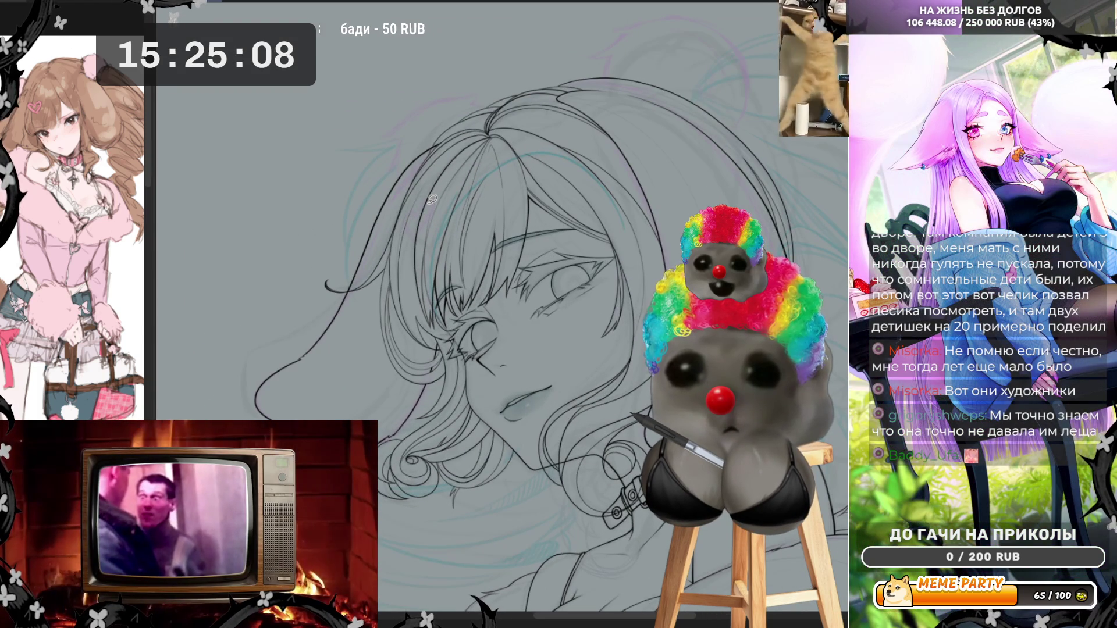
scroll(432, 199, "down", 1)
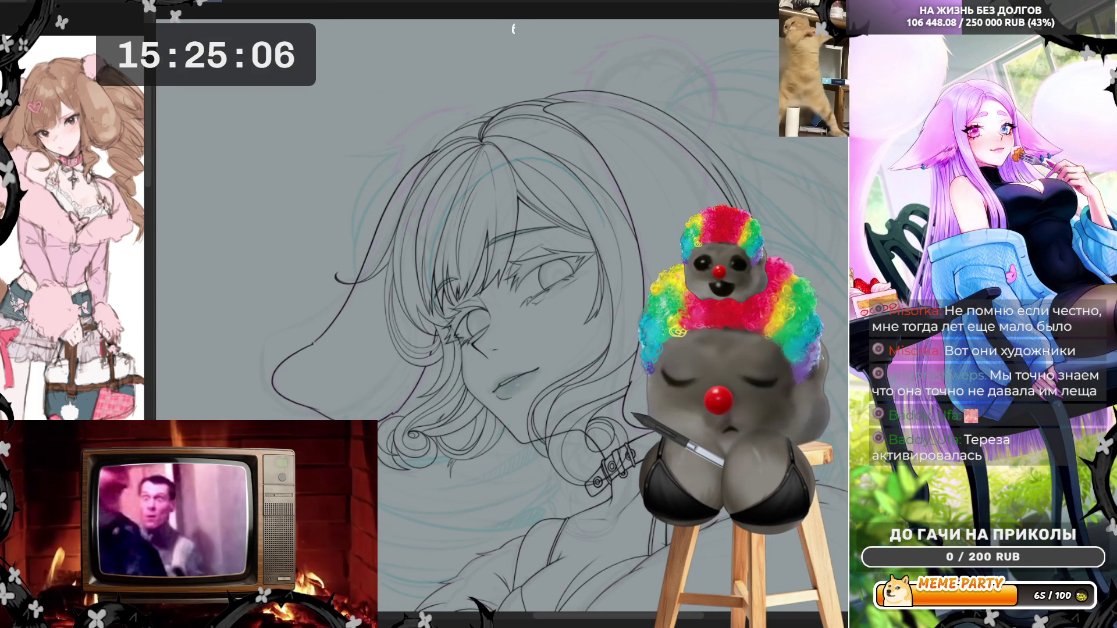
key("h")
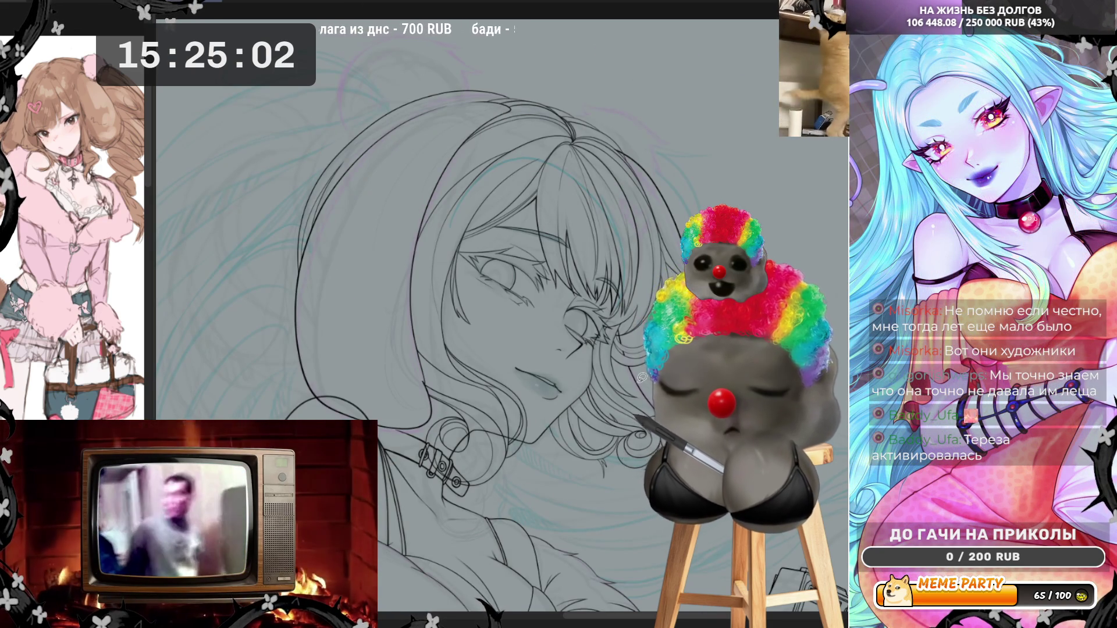
scroll(641, 377, "up", 5)
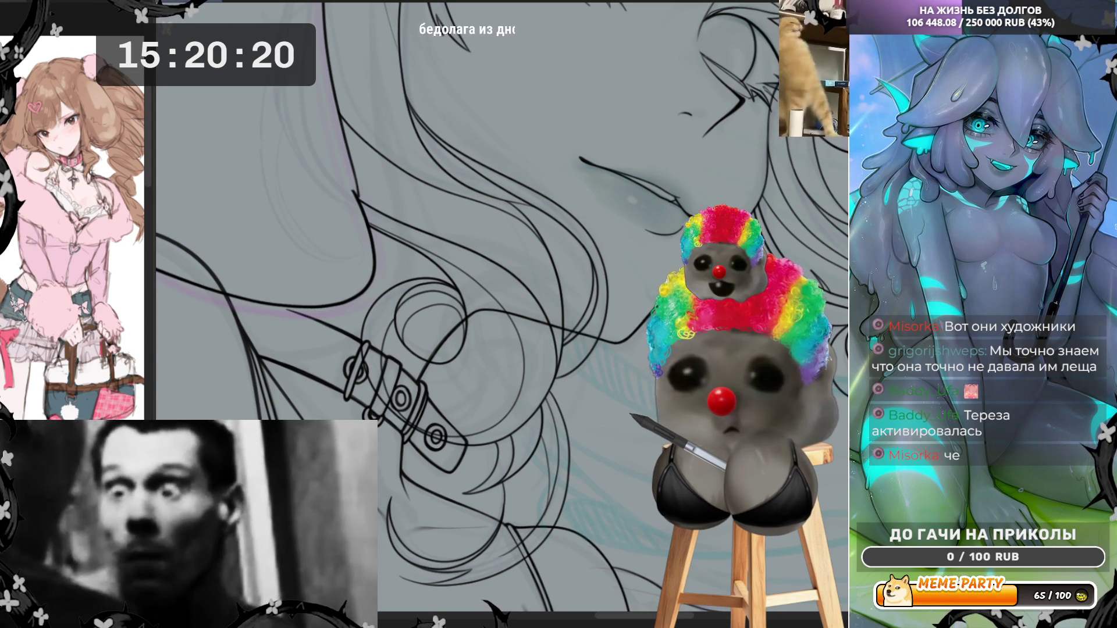
Step: Zoom out to the whole figure with Ctrl+0 and Ctrl+minus, then zoom back onto the crown hair
key("ctrl+0")
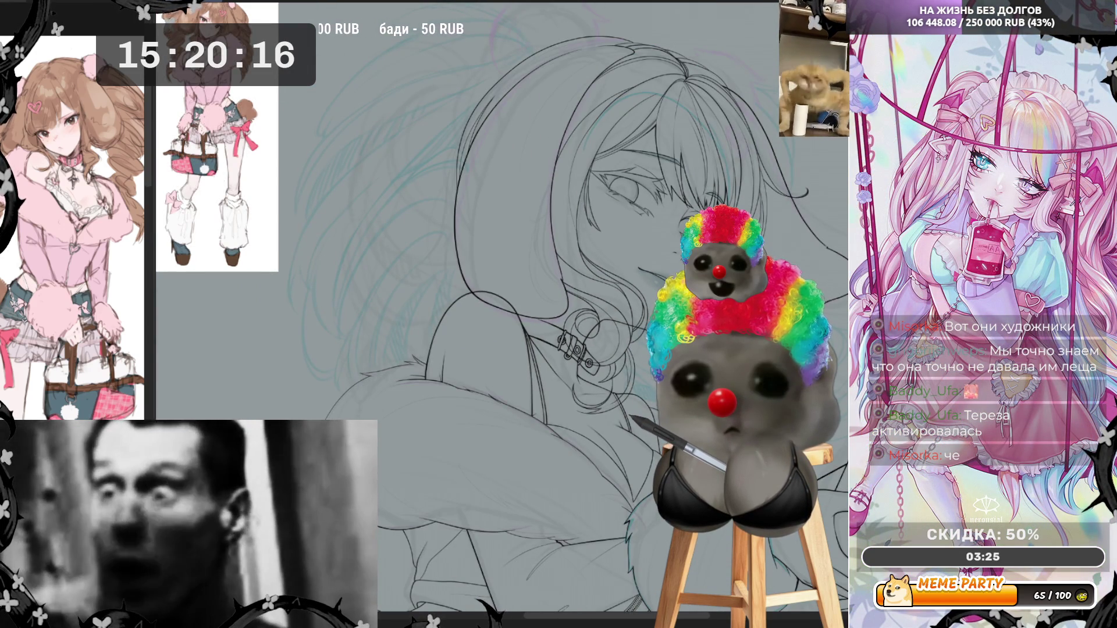
key("ctrl+minus")
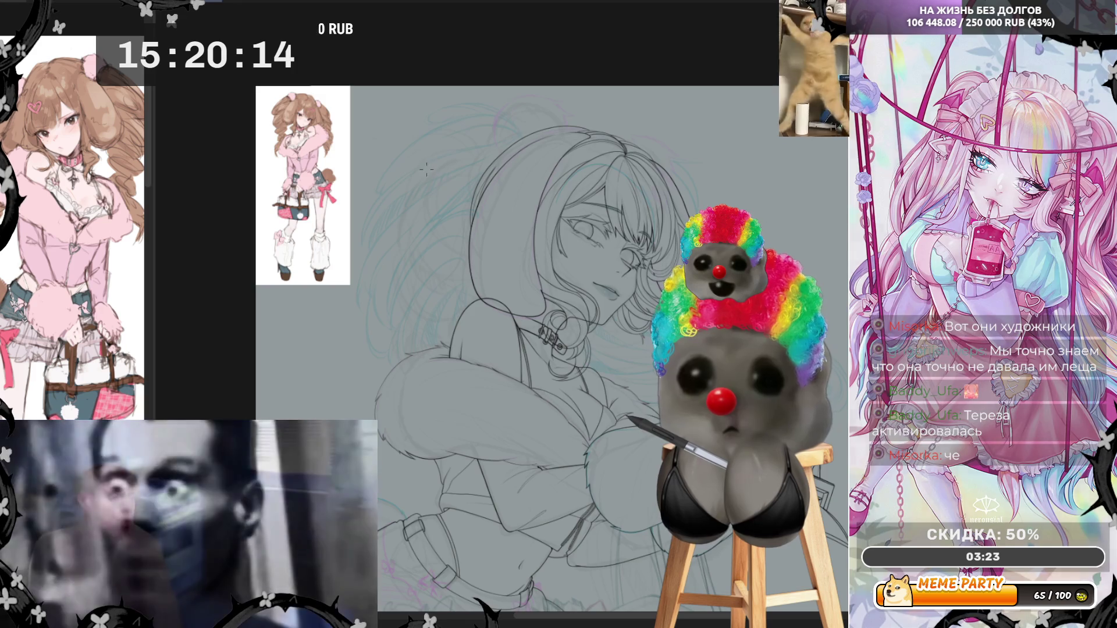
key("ctrl+plus")
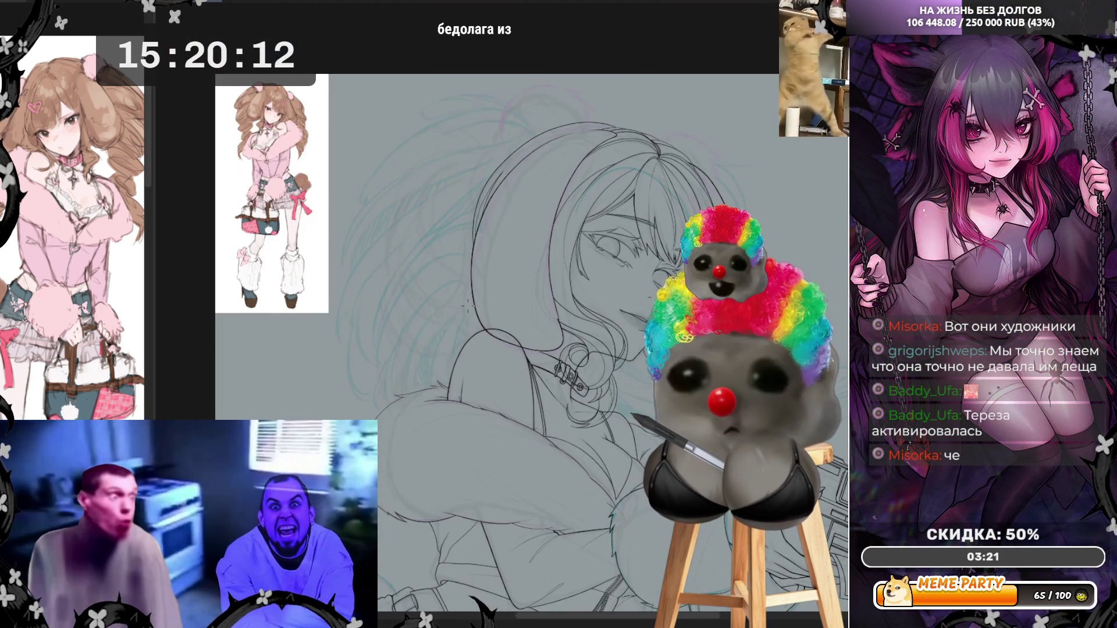
key("ctrl+plus")
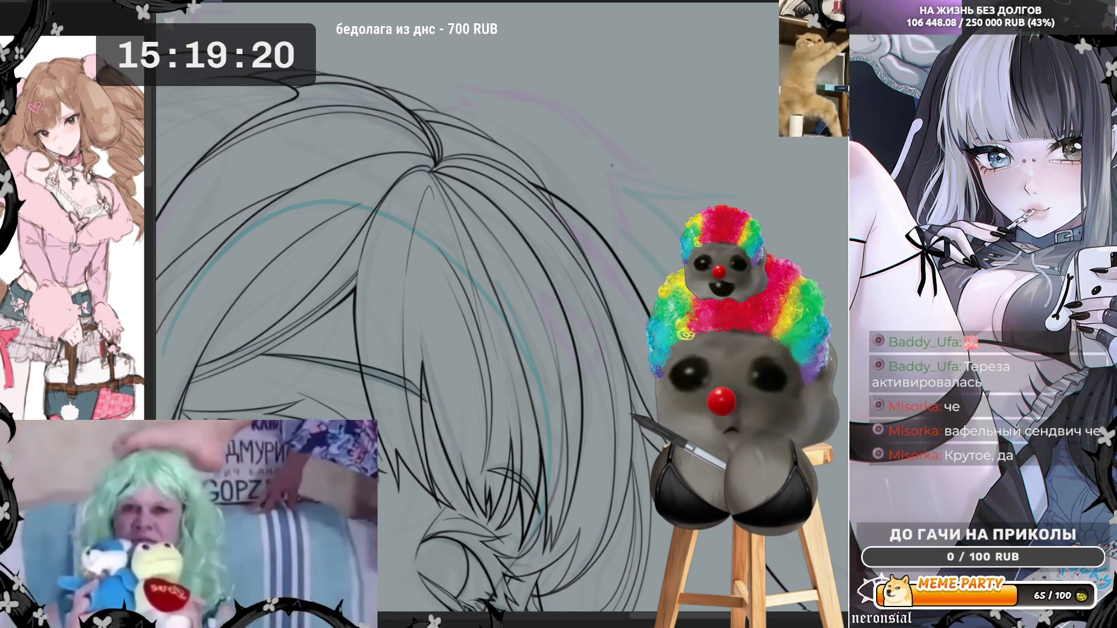
Step: Ink a long curved hair strand across the top of the head, redrawing it until it looks right
left_click_drag(587, 154, 704, 190)
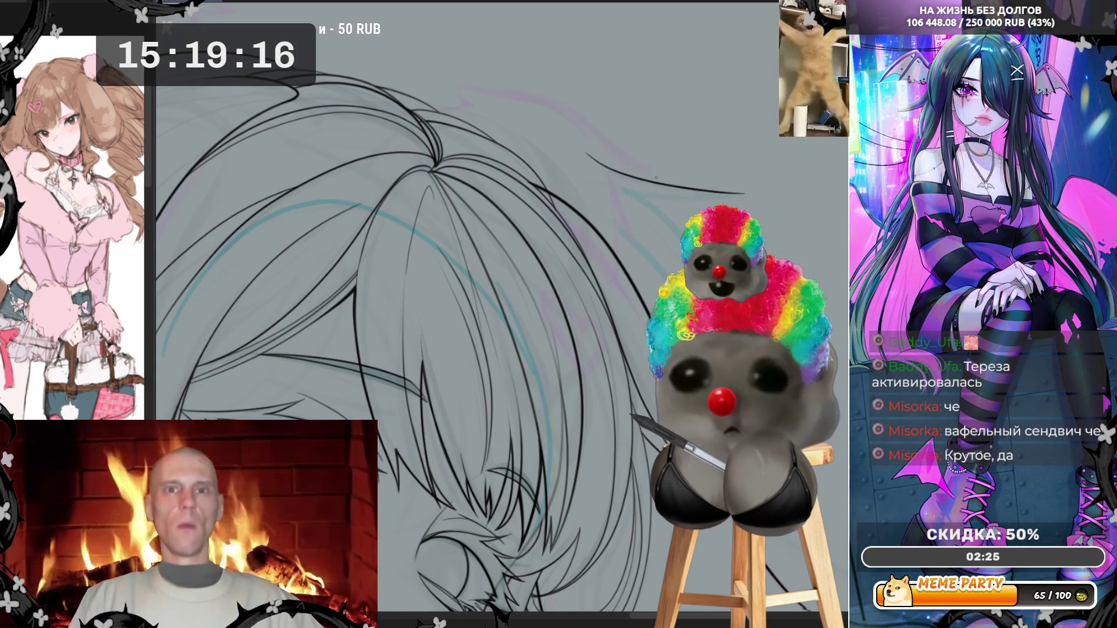
key("ctrl+z")
left_click_drag(595, 157, 754, 200)
key("ctrl+z")
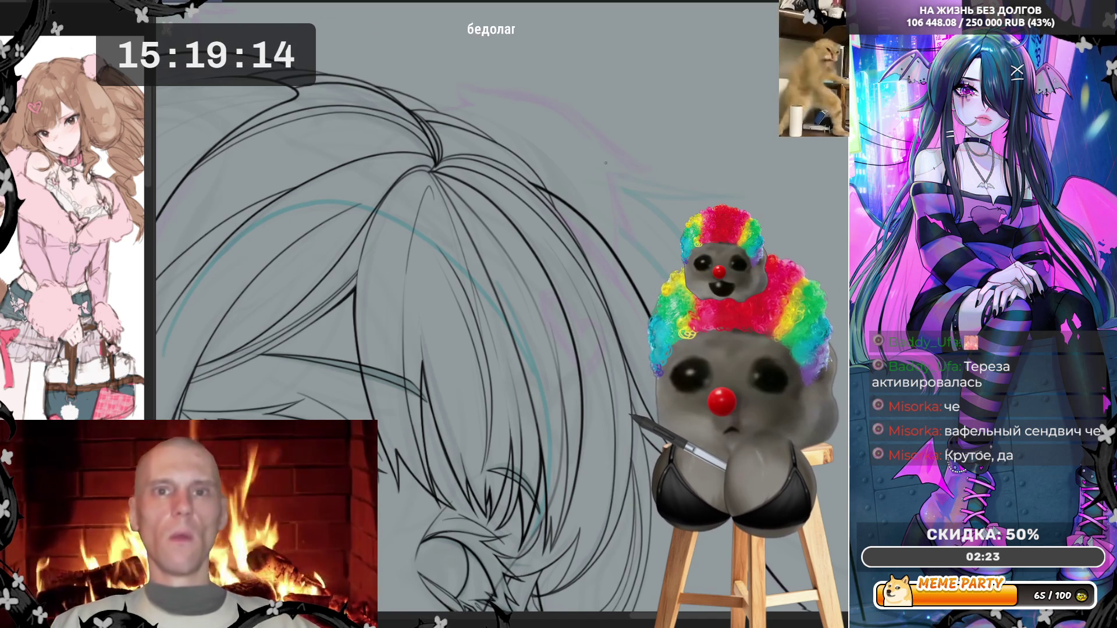
mouse_move(580, 155)
left_mouse_down()
mouse_move(679, 189)
mouse_move(756, 197)
left_mouse_up()
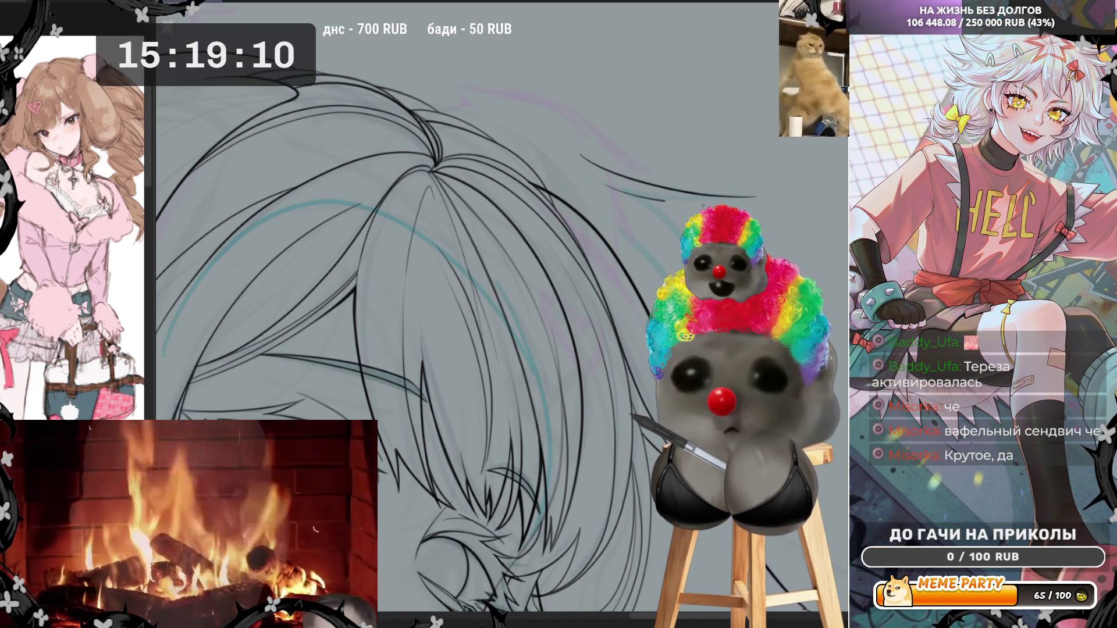
left_click_drag(666, 202, 747, 207)
key("ctrl+z")
left_click_drag(588, 179, 757, 202)
key("ctrl+z")
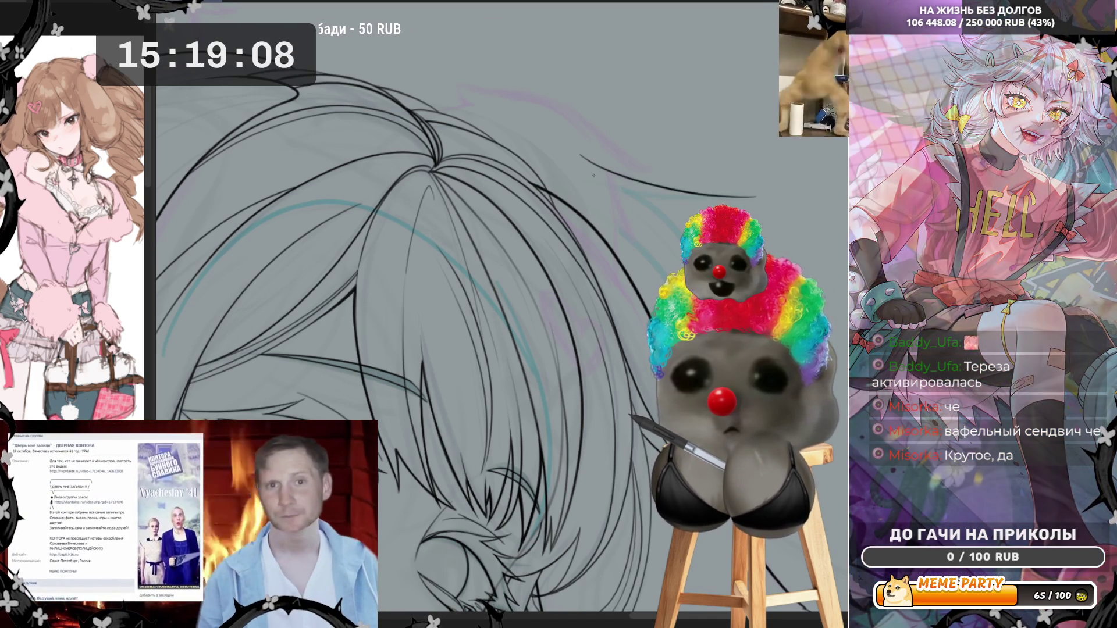
left_click_drag(593, 175, 750, 193)
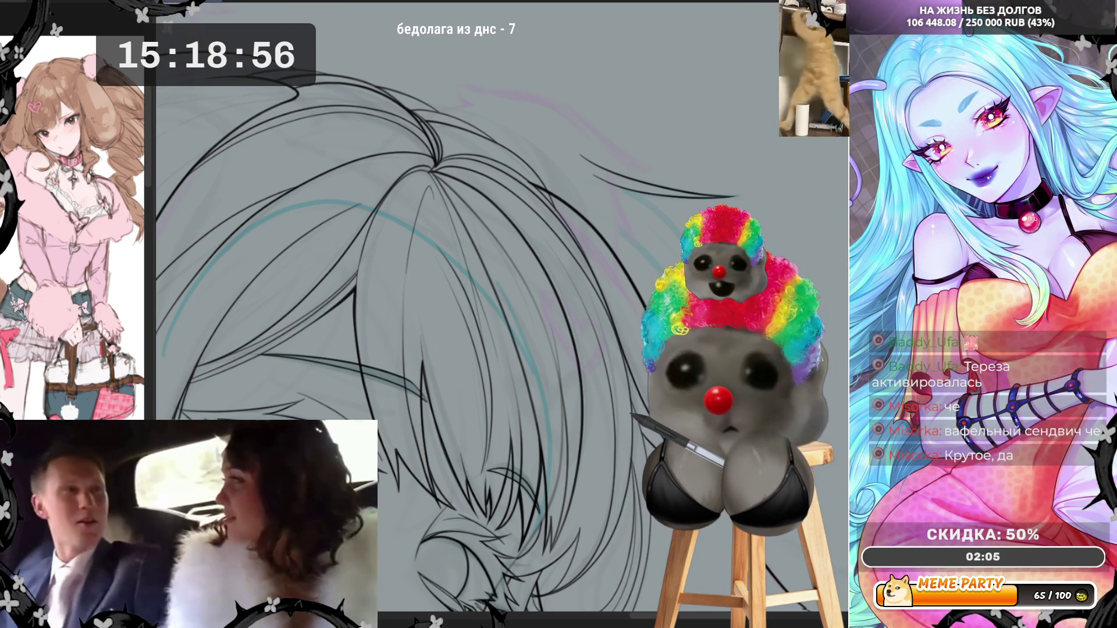
Step: In mirrored view, ink a line up the hair's left edge, then redraw a short strand across the top
key("h")
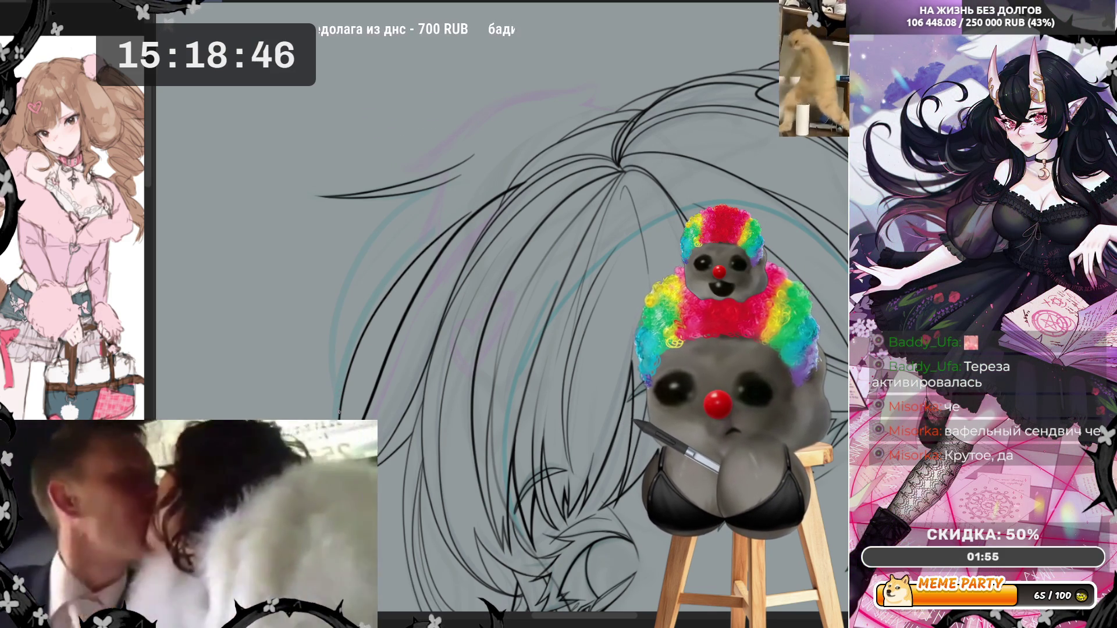
mouse_move(335, 391)
left_mouse_down()
mouse_move(349, 294)
mouse_move(383, 236)
left_mouse_up()
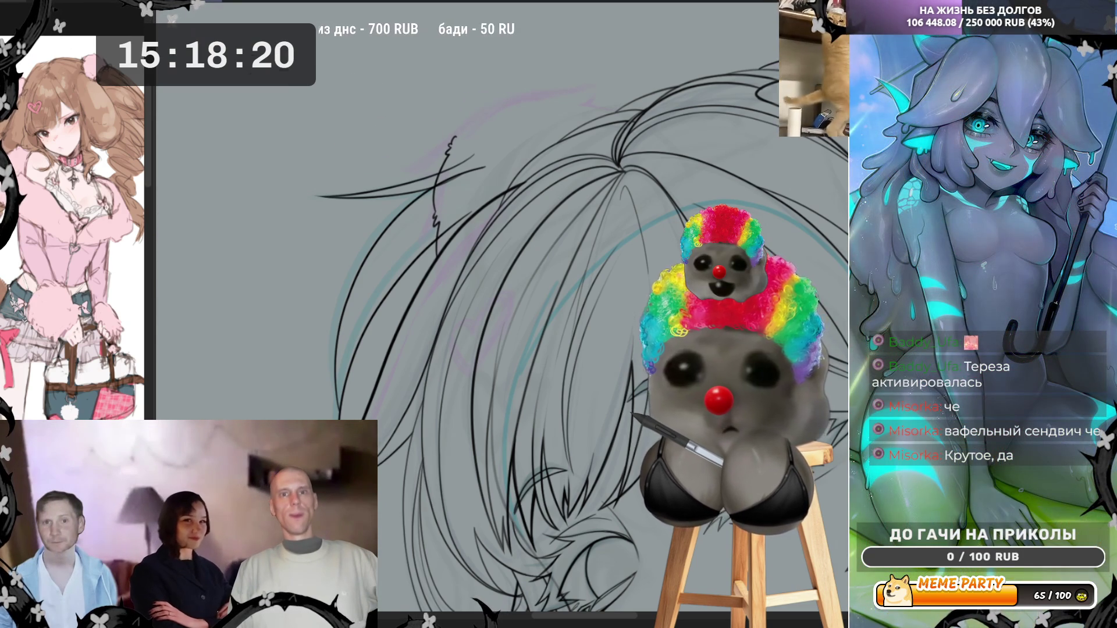
key("h")
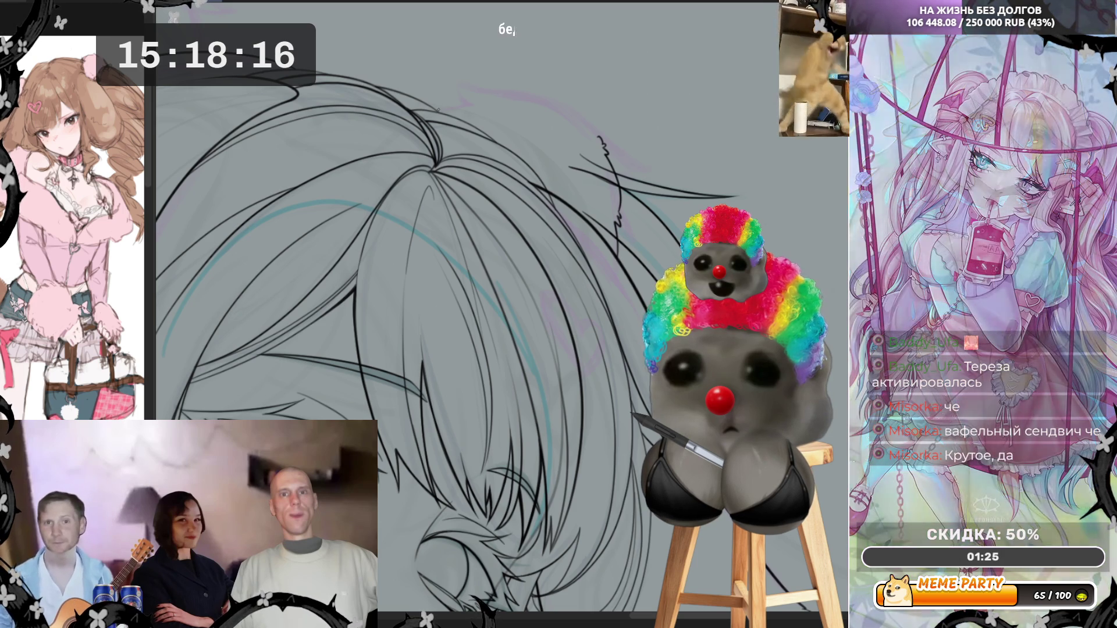
mouse_move(443, 106)
left_mouse_down()
mouse_move(494, 90)
mouse_move(558, 102)
left_mouse_up()
key("ctrl+z")
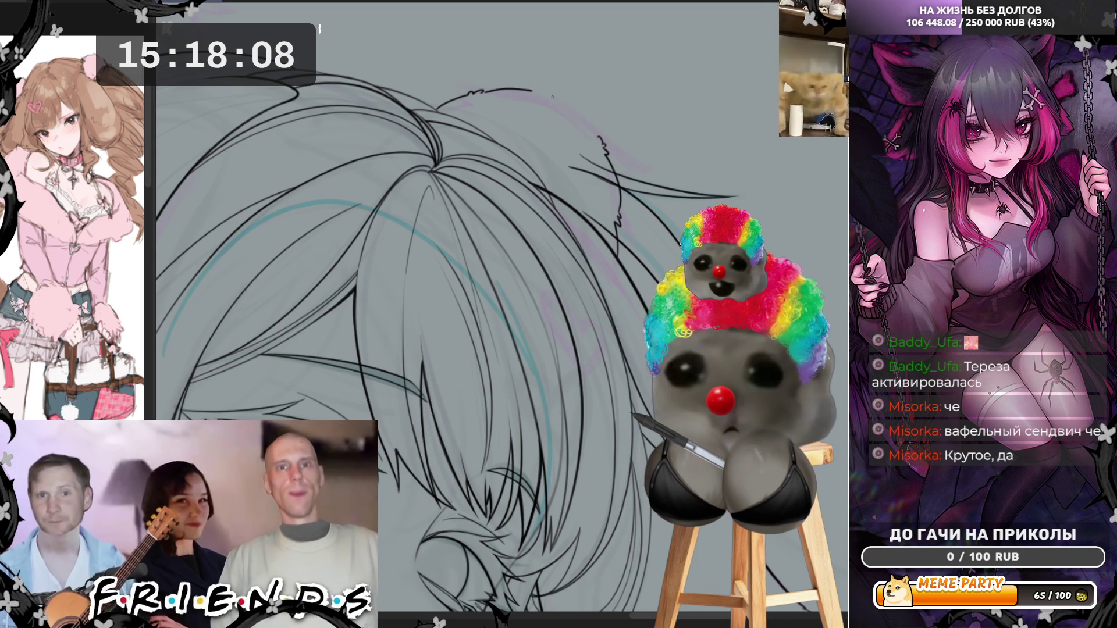
key("ctrl+z")
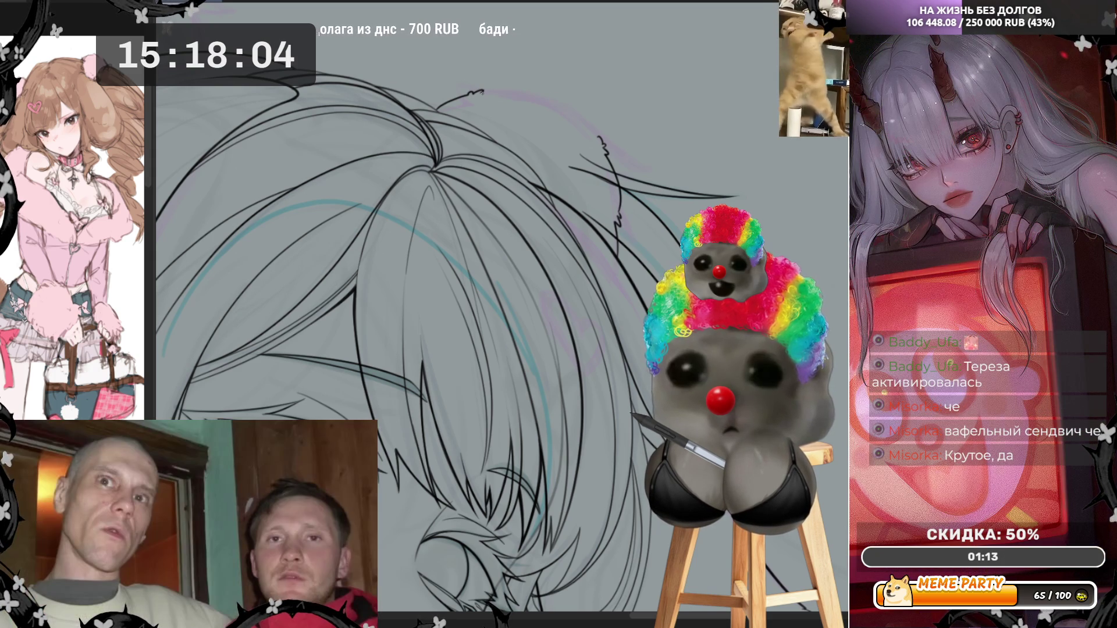
left_click_drag(495, 91, 558, 102)
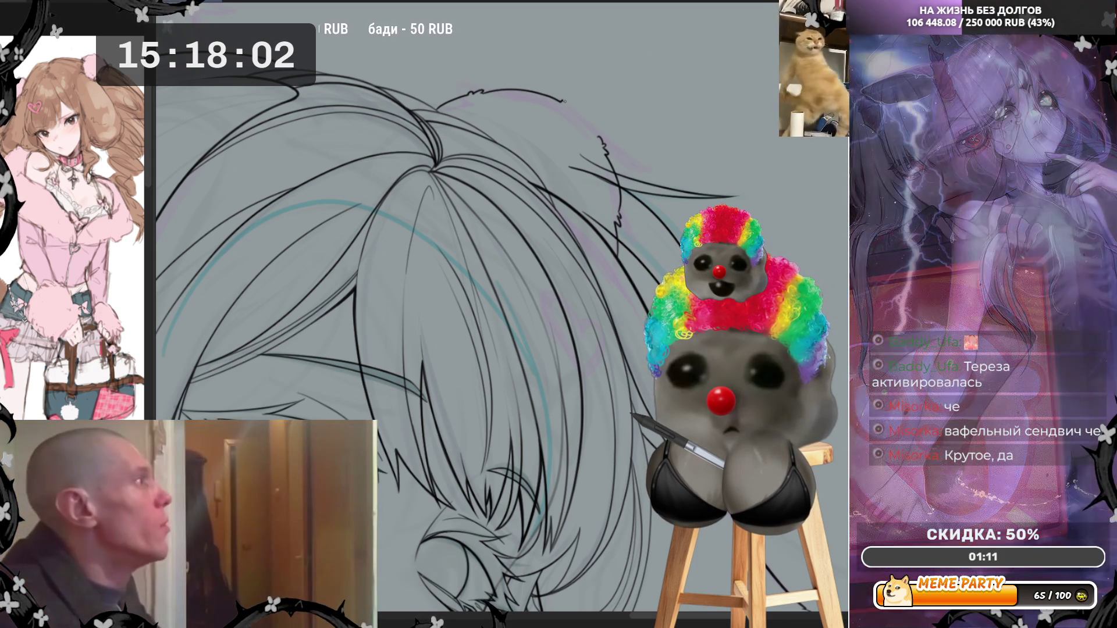
Step: Extend the short strand at the top of the hair a little further right
left_click_drag(567, 103, 574, 108)
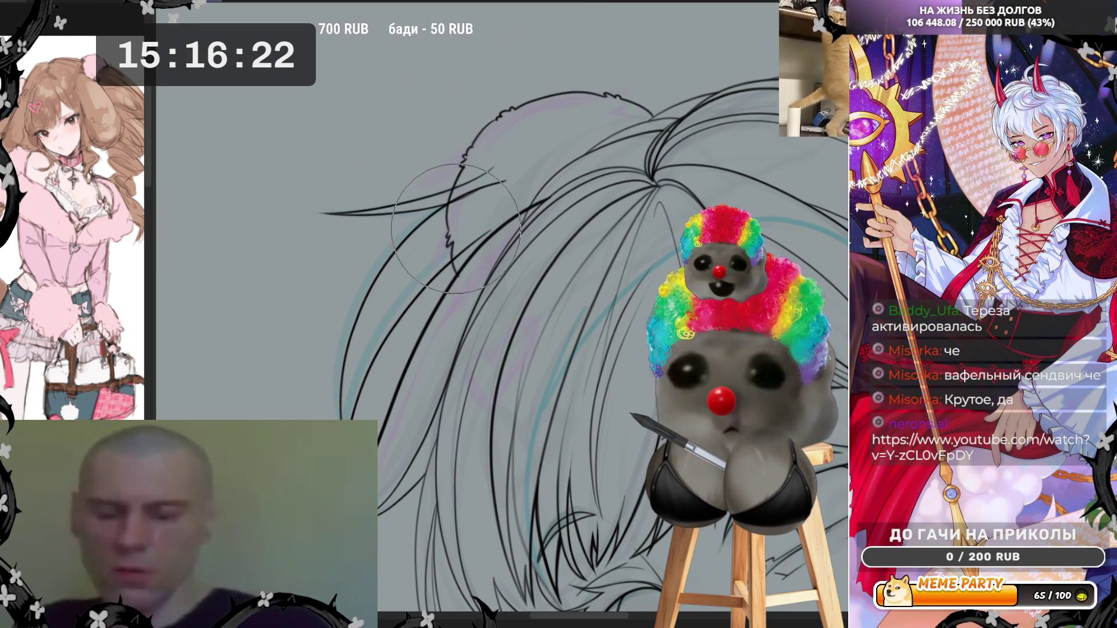
key("ctrl+0")
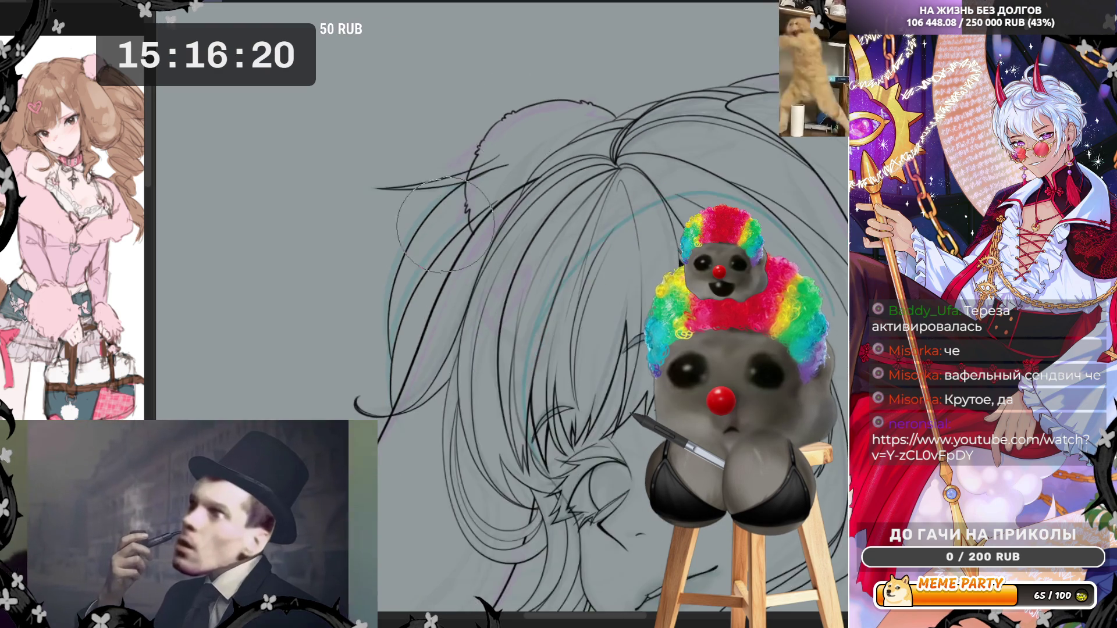
key("ctrl+plus")
key("ctrl+plus")
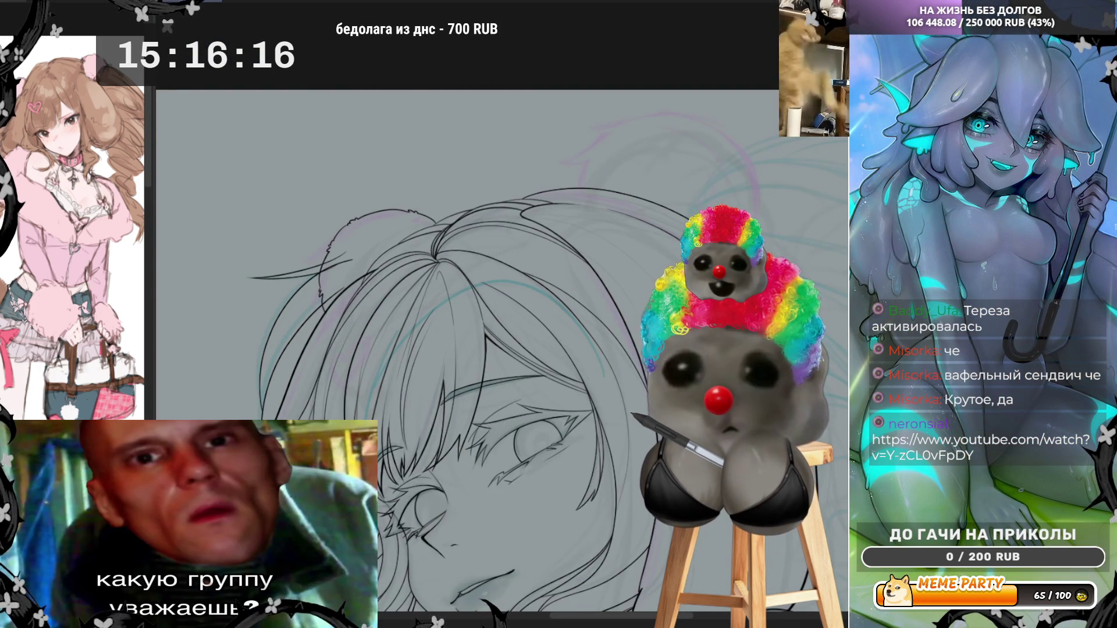
key("ctrl+0")
key("ctrl+plus")
key("ctrl+plus")
key("ctrl+plus")
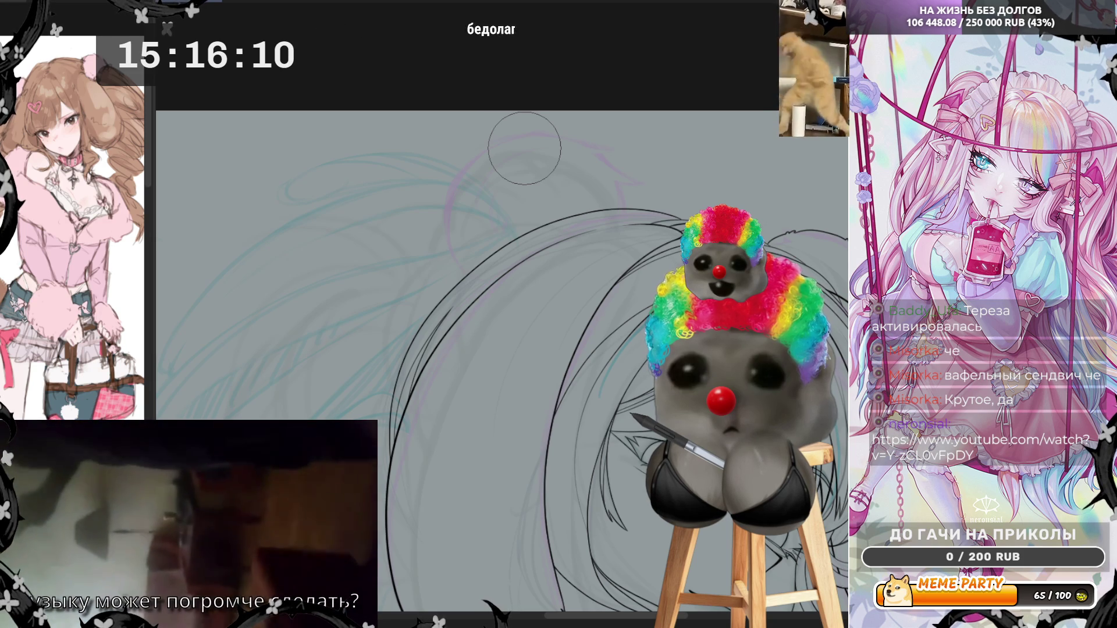
key("ctrl+minus")
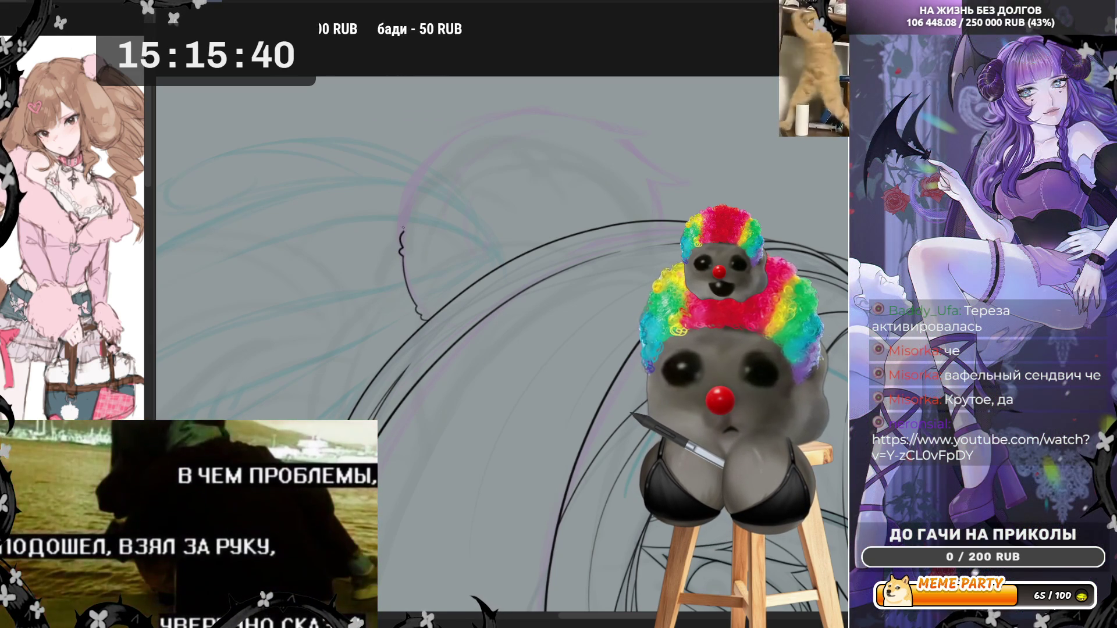
Step: Undo a trial head-outline stroke, restore the short hair stroke and extend it to the right
left_click_drag(403, 228, 410, 208)
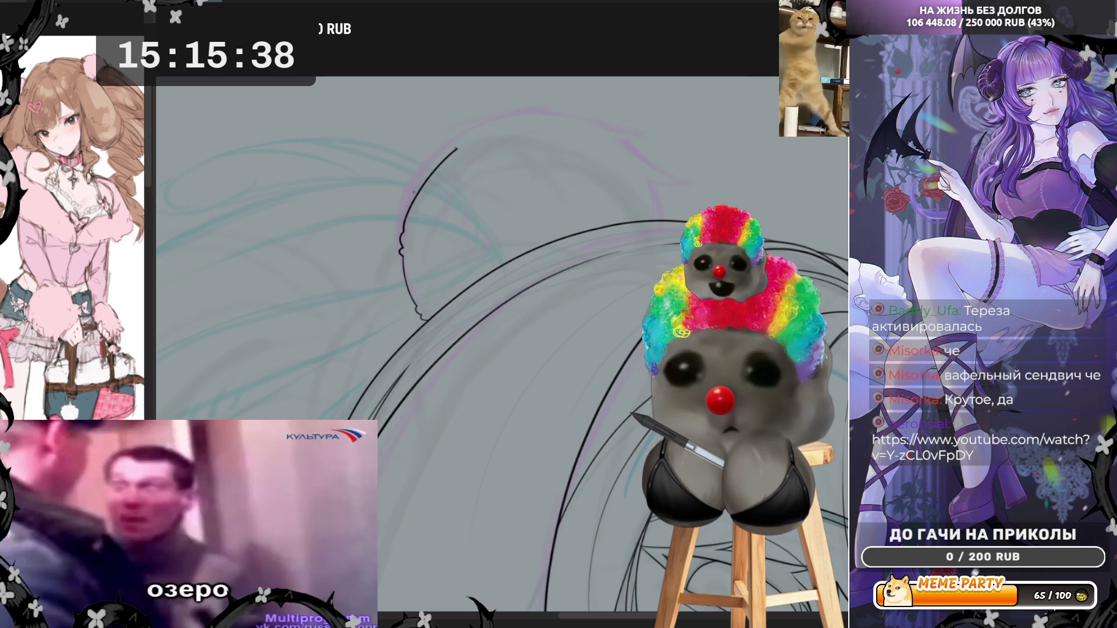
key("ctrl+z")
key("ctrl+z")
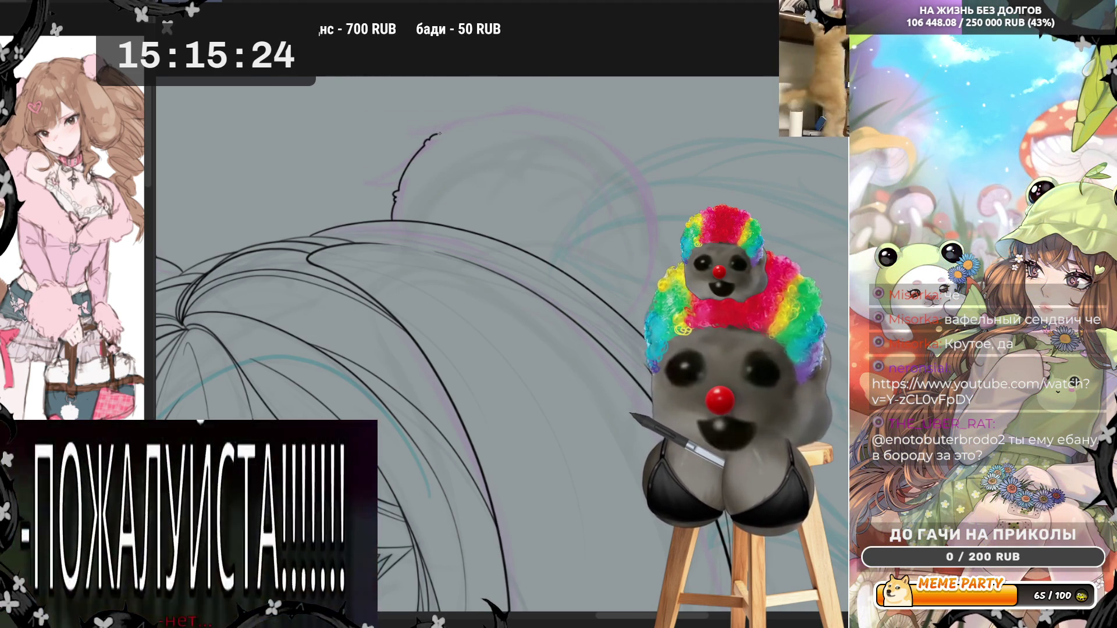
key("ctrl+z")
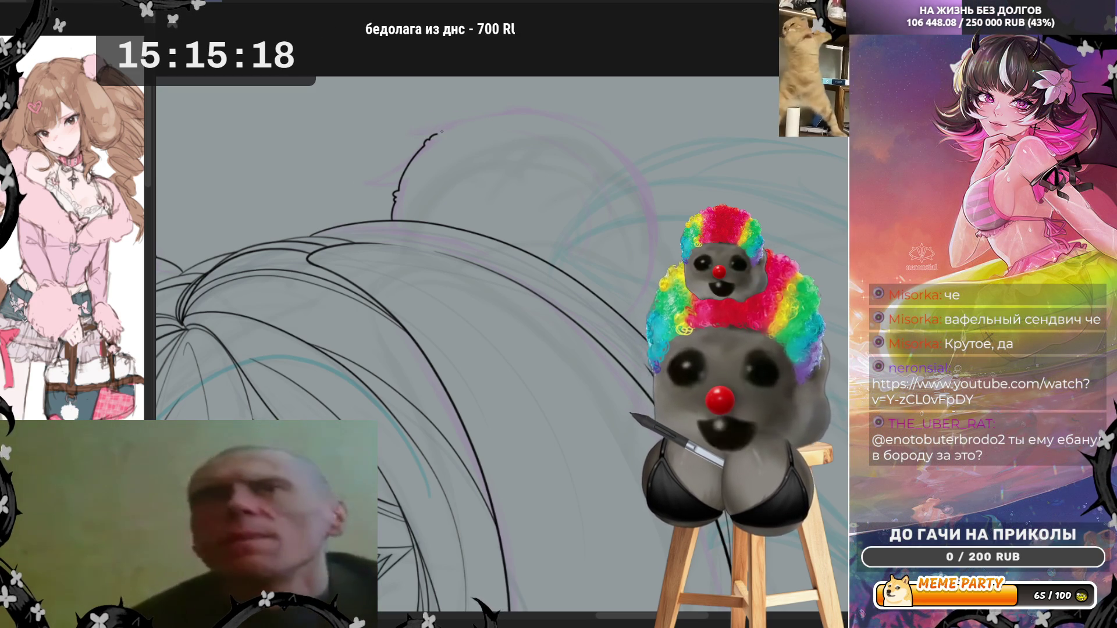
key("ctrl+shift+z")
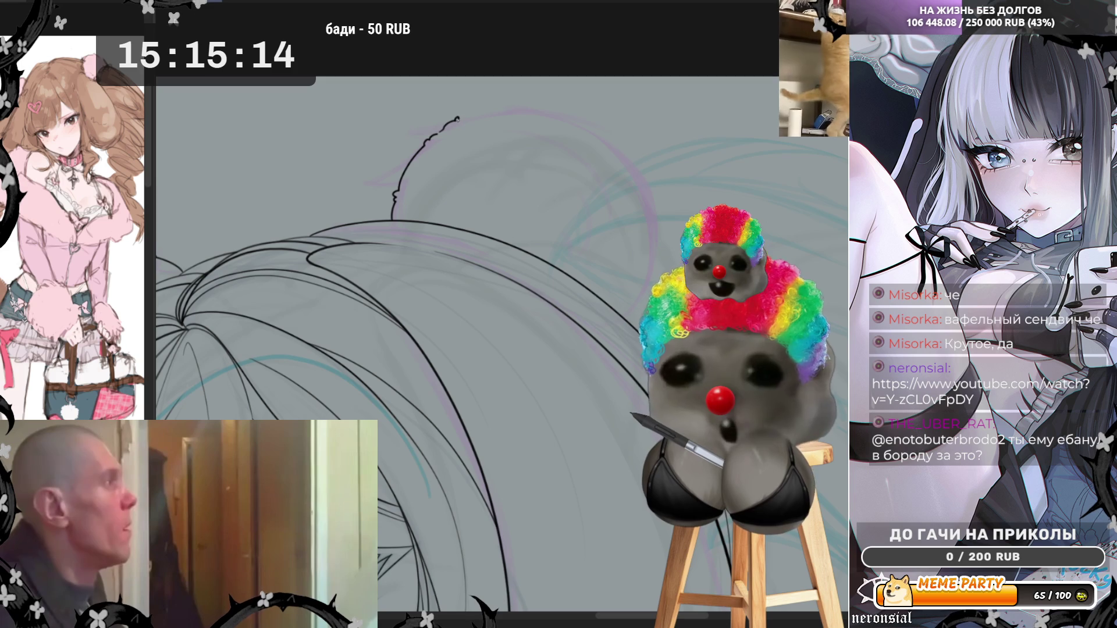
left_click_drag(458, 119, 481, 114)
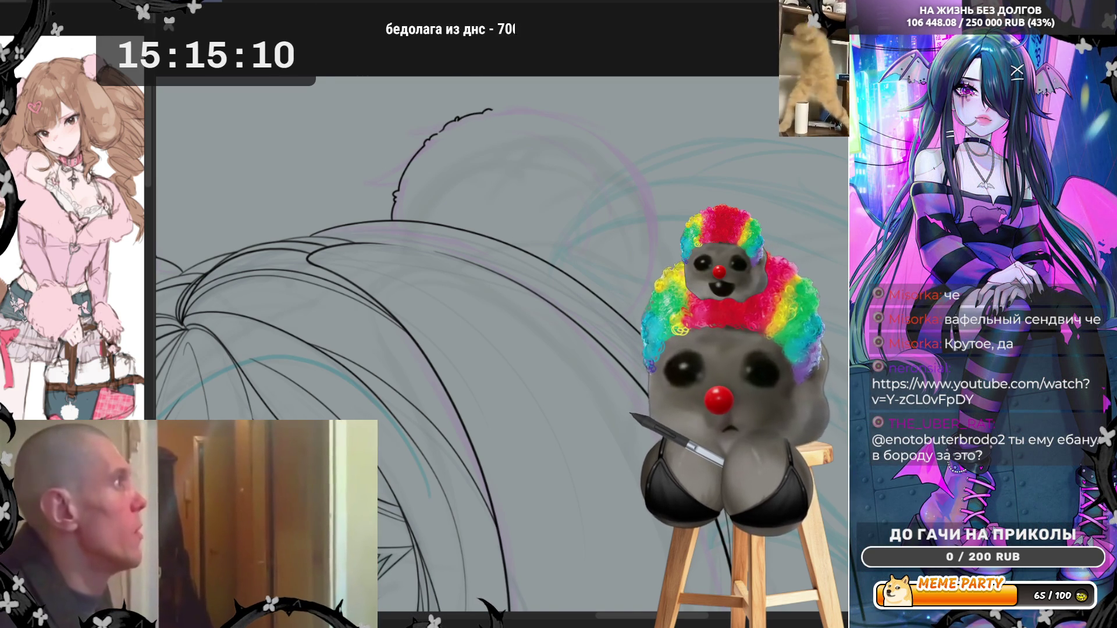
Step: With the canvas mirrored, ink a long arc continuing the hair outline down the left side
key("m")
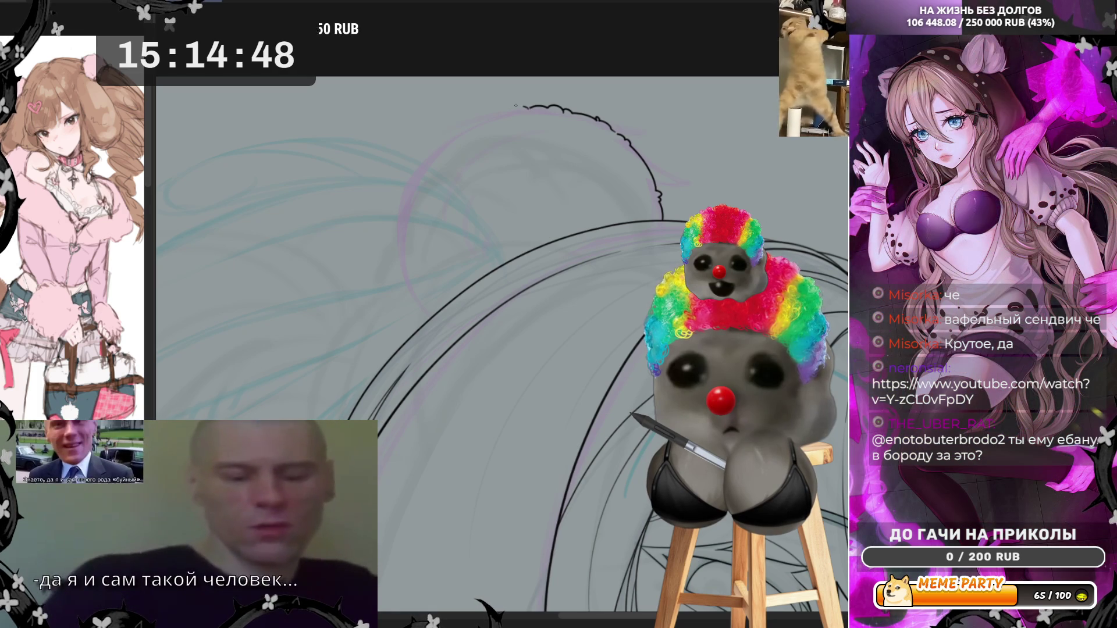
mouse_move(526, 108)
left_mouse_down()
mouse_move(393, 269)
mouse_move(409, 314)
left_mouse_up()
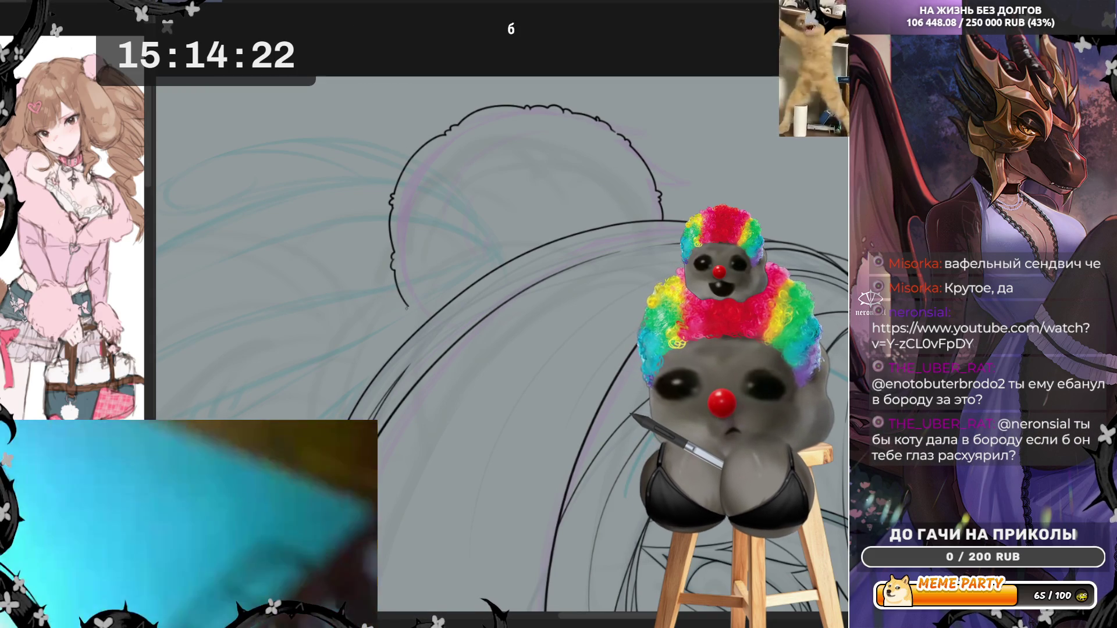
left_click_drag(409, 314, 415, 327)
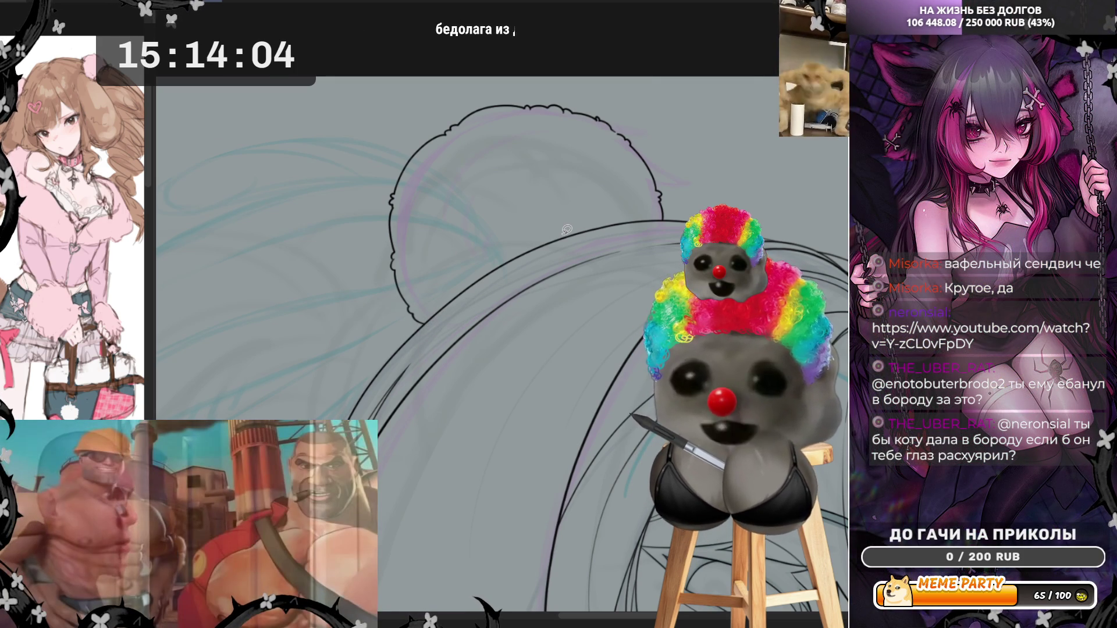
scroll(734, 158, "down", 3)
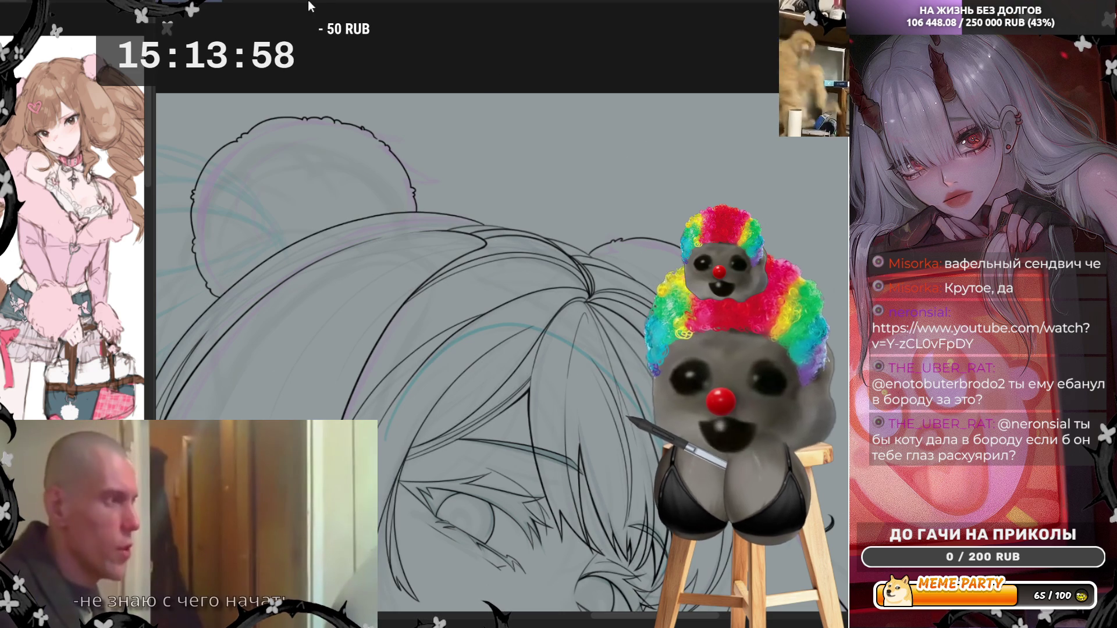
left_click(513, 28)
scroll(334, 308, "up", 3)
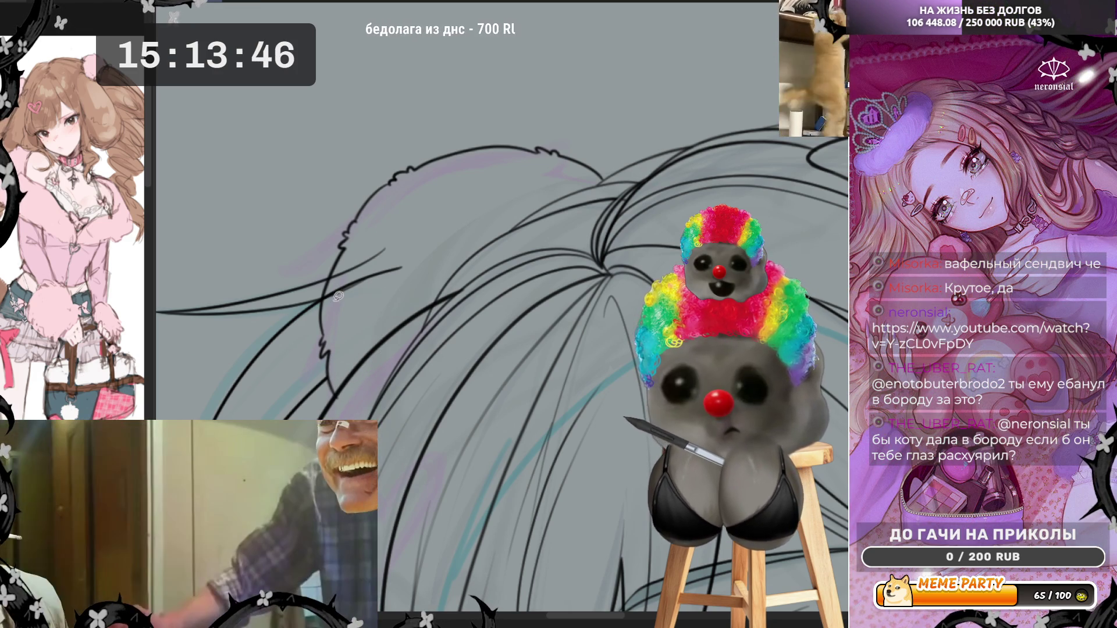
left_click_drag(327, 315, 344, 258)
key("ctrl+z")
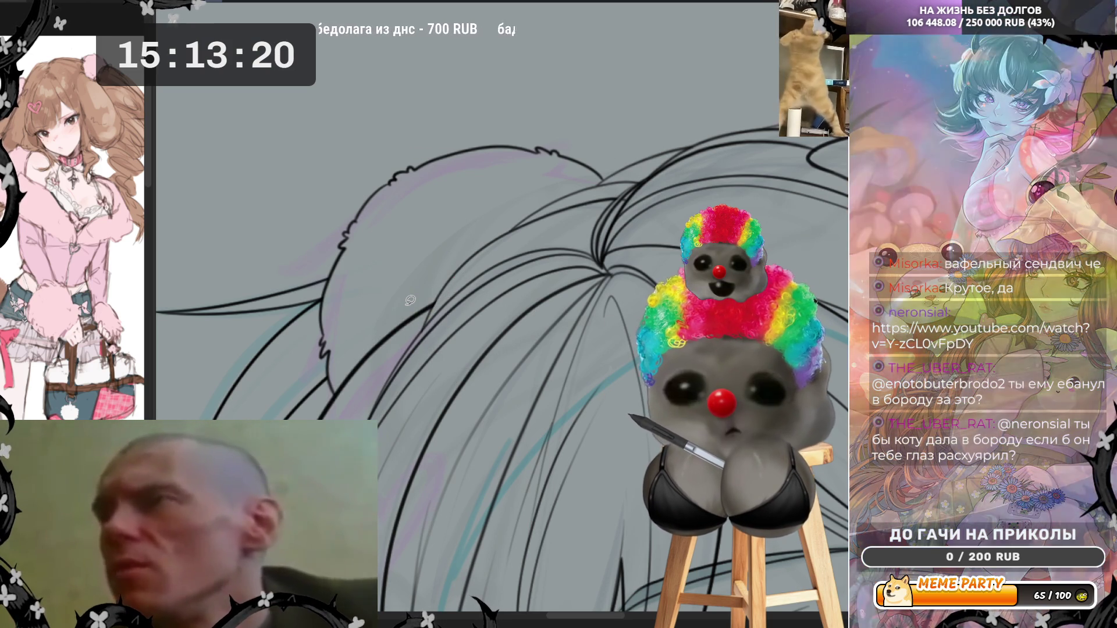
Step: Unflip the canvas, zoom out to review the whole figure, then zoom back in on the face
scroll(410, 300, "down", 5)
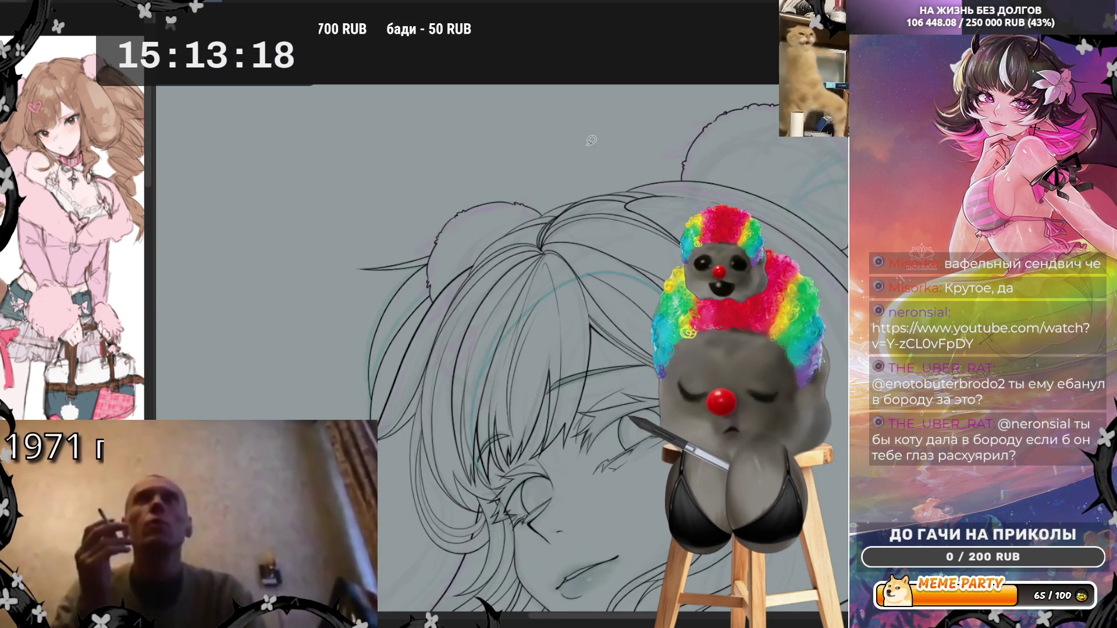
scroll(624, 232, "up", 2)
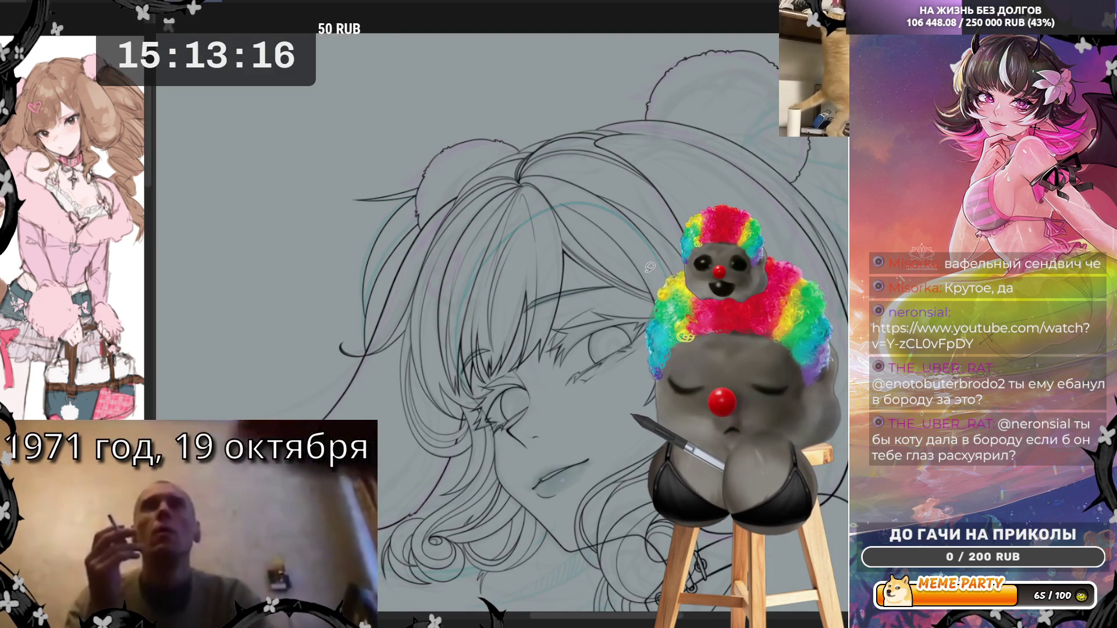
key("m")
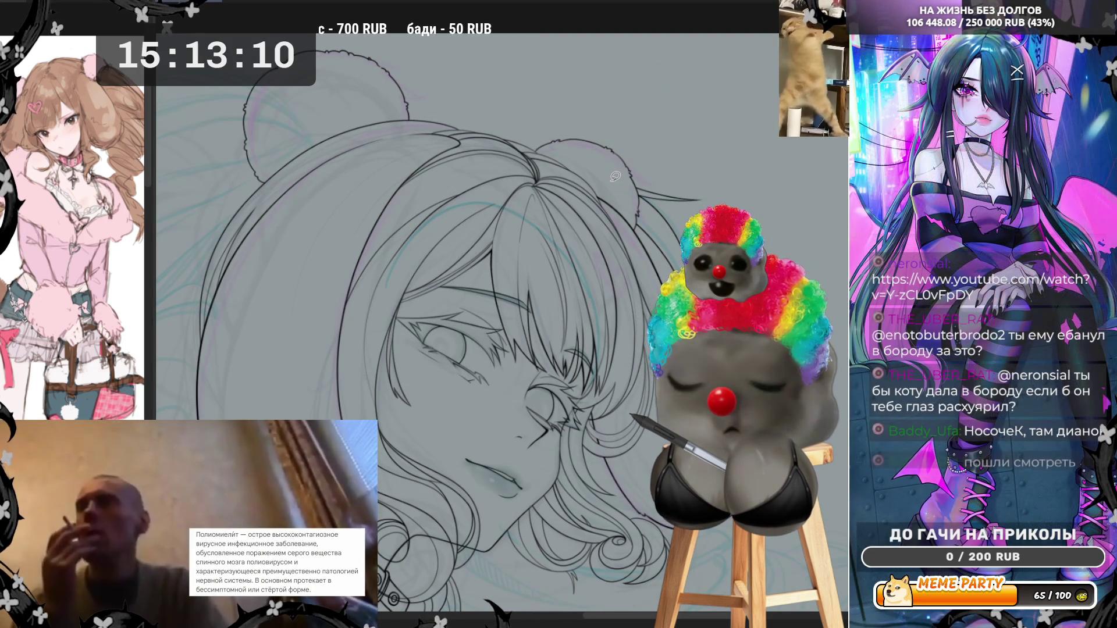
scroll(615, 176, "down", 2)
scroll(615, 177, "down", 1)
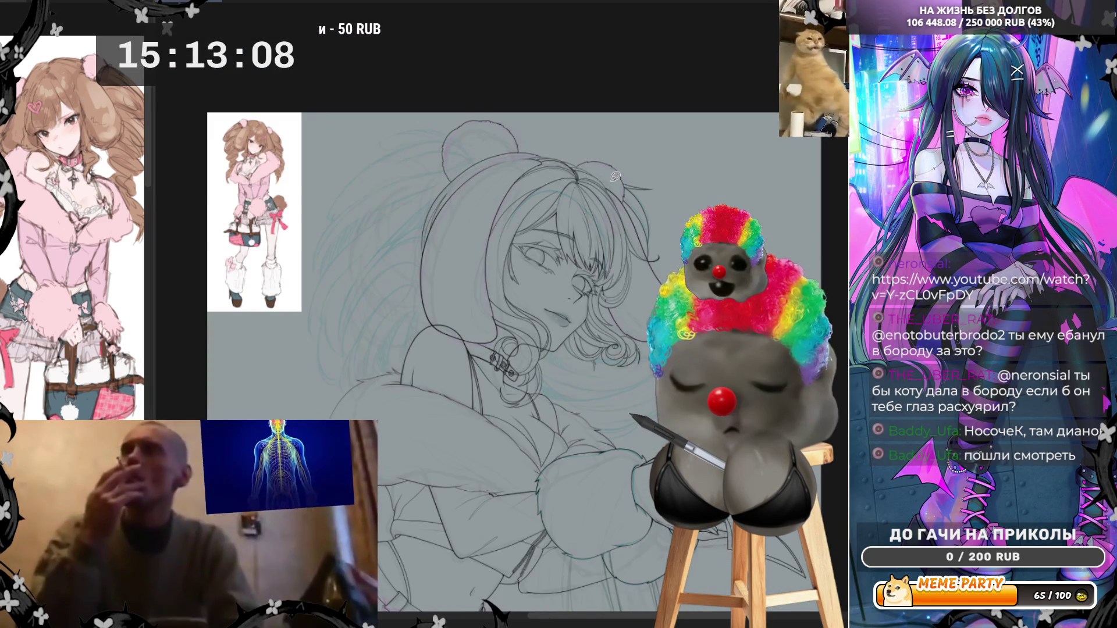
scroll(590, 266, "down", 2)
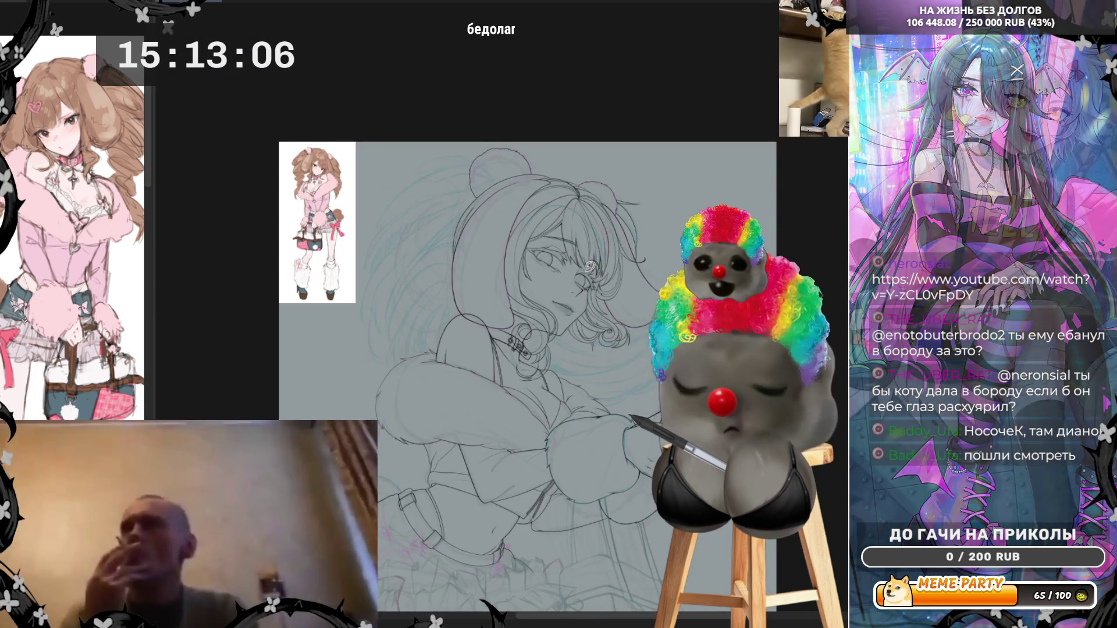
scroll(590, 267, "up", 1)
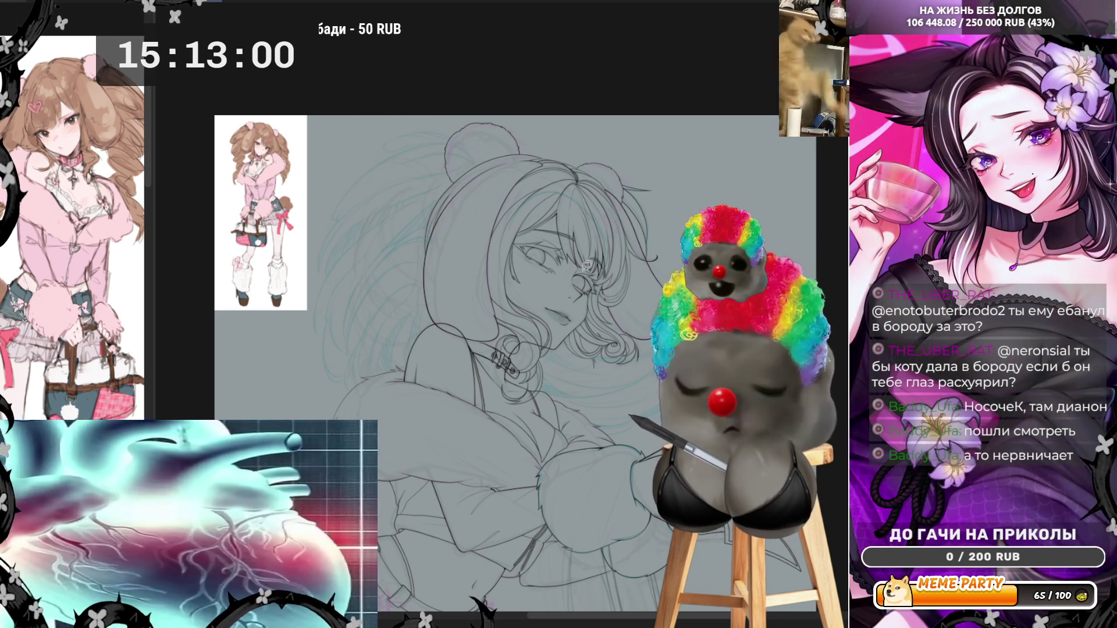
scroll(511, 284, "up", 5)
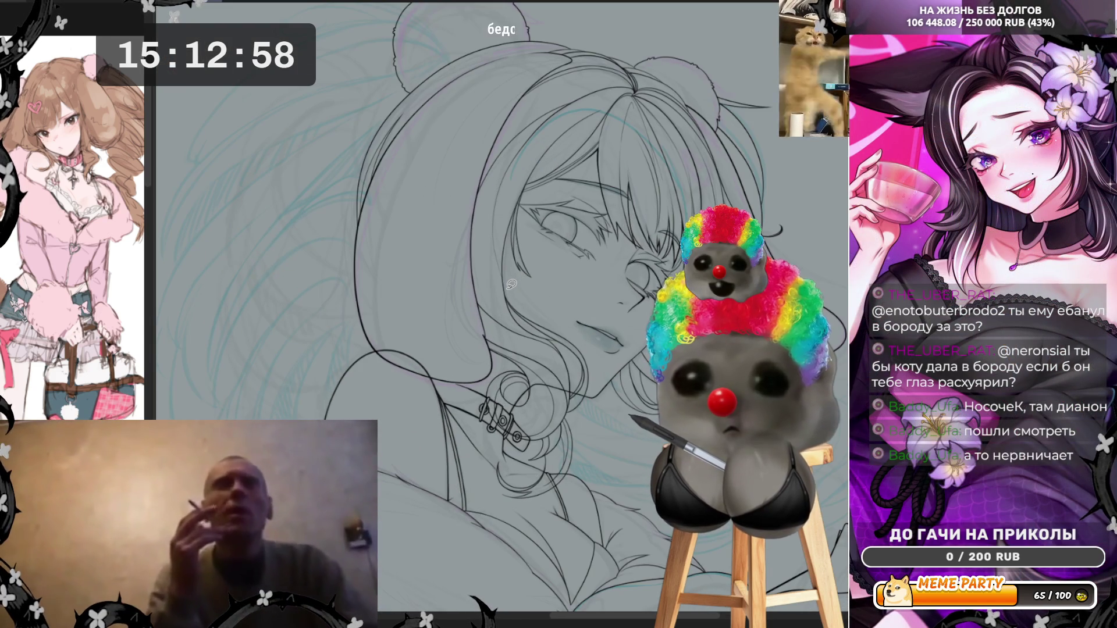
Step: Pan down to show the hair-bun ears and zoom out until the whole head is visible
left_click_drag(511, 257, 497, 330)
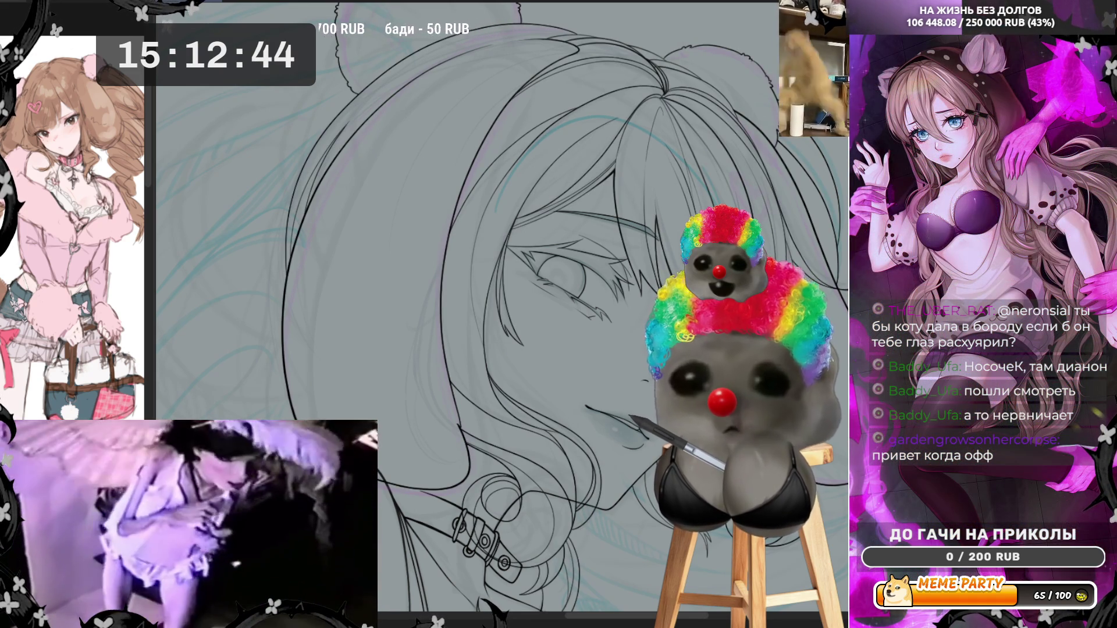
key("ctrl+minus")
key("ctrl+minus")
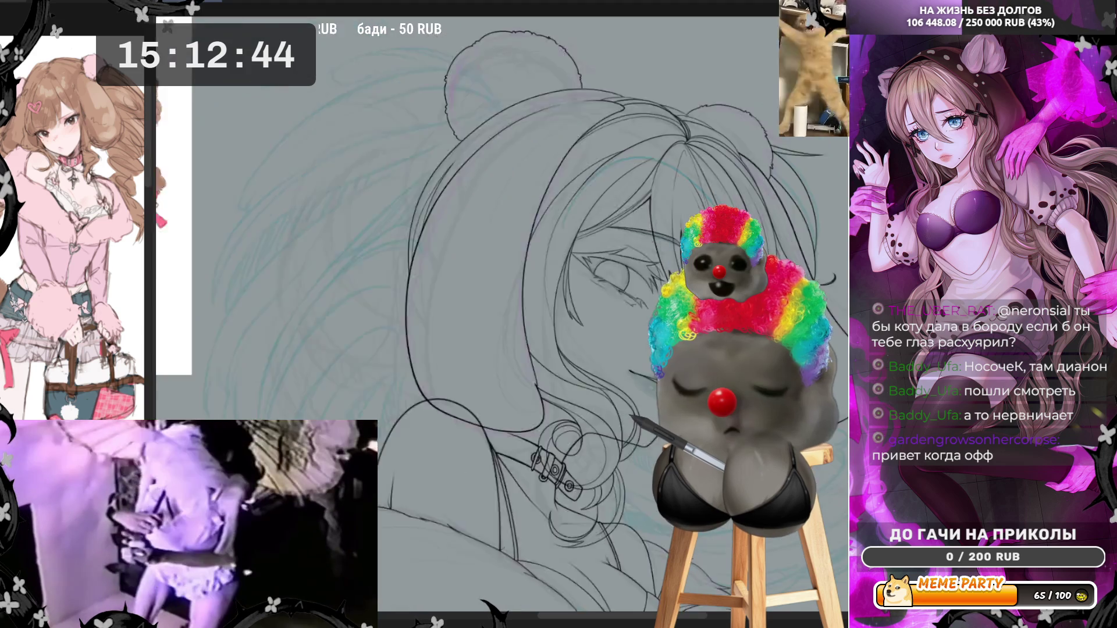
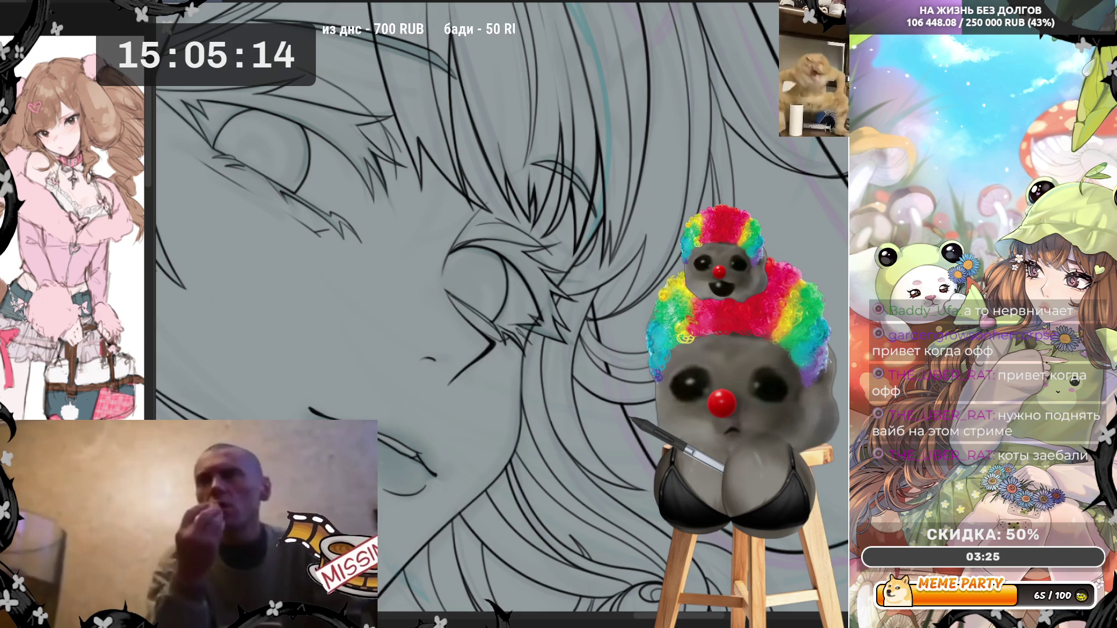
Step: Add a thin black touch-up stroke near the girl's eye while zoomed in
key("ctrl+plus")
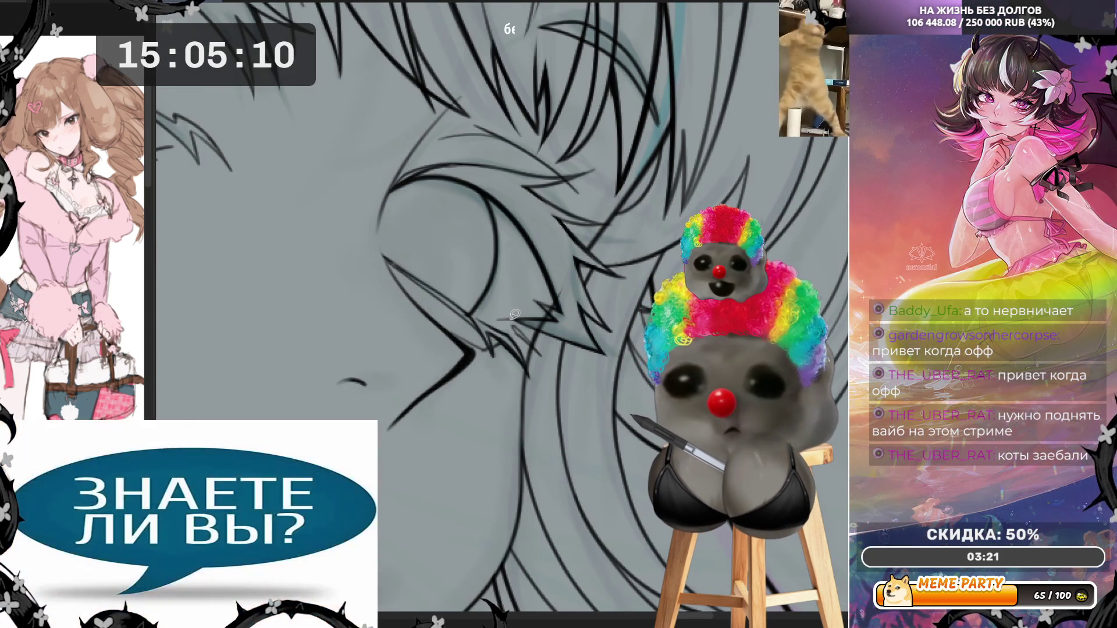
left_click_drag(512, 319, 557, 333)
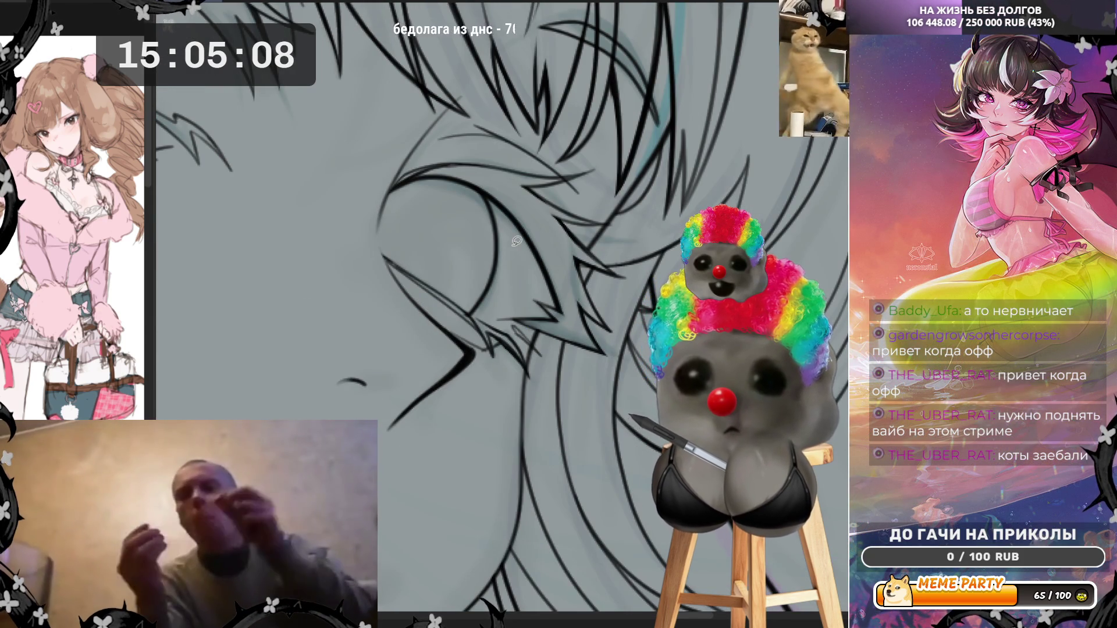
key("ctrl+minus")
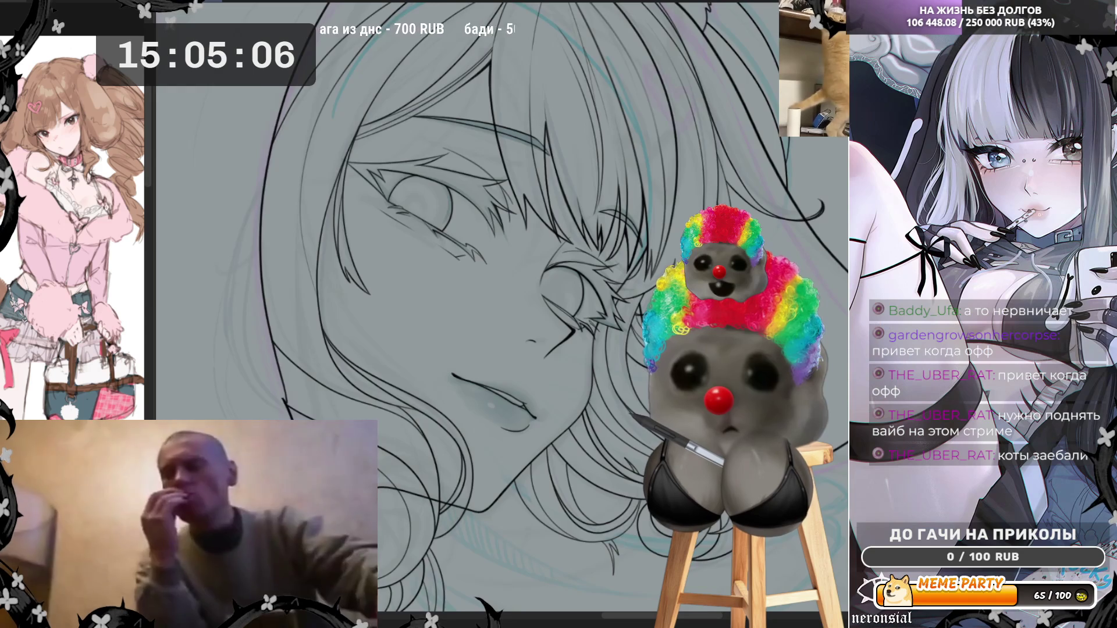
Step: Mirror the canvas horizontally and adjust the zoom to check the face's proportions
key("h")
key("h")
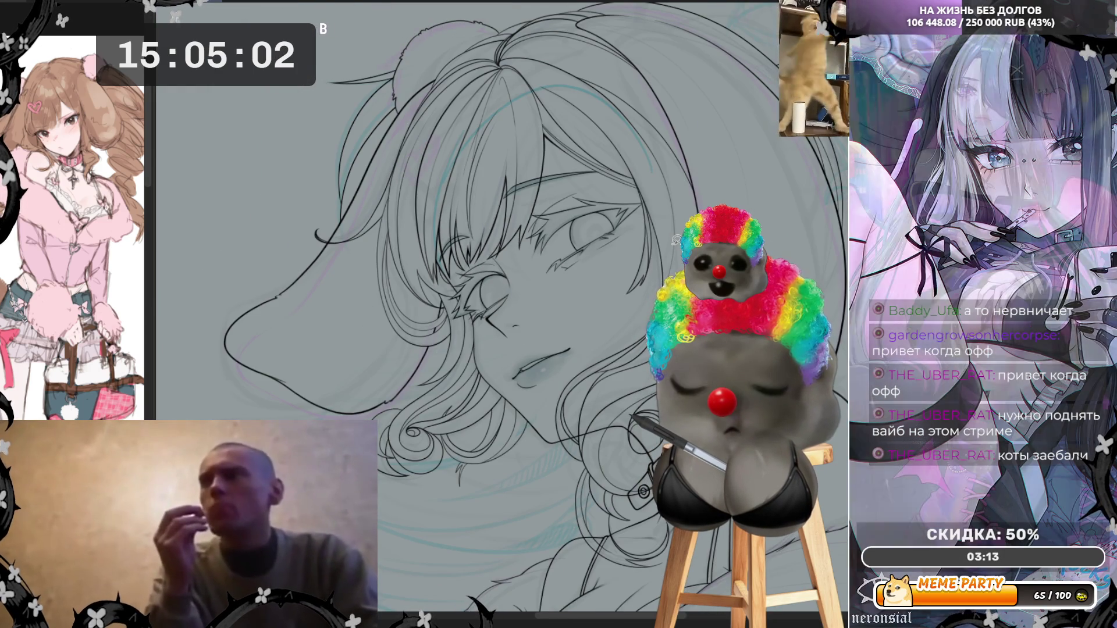
key("ctrl+minus")
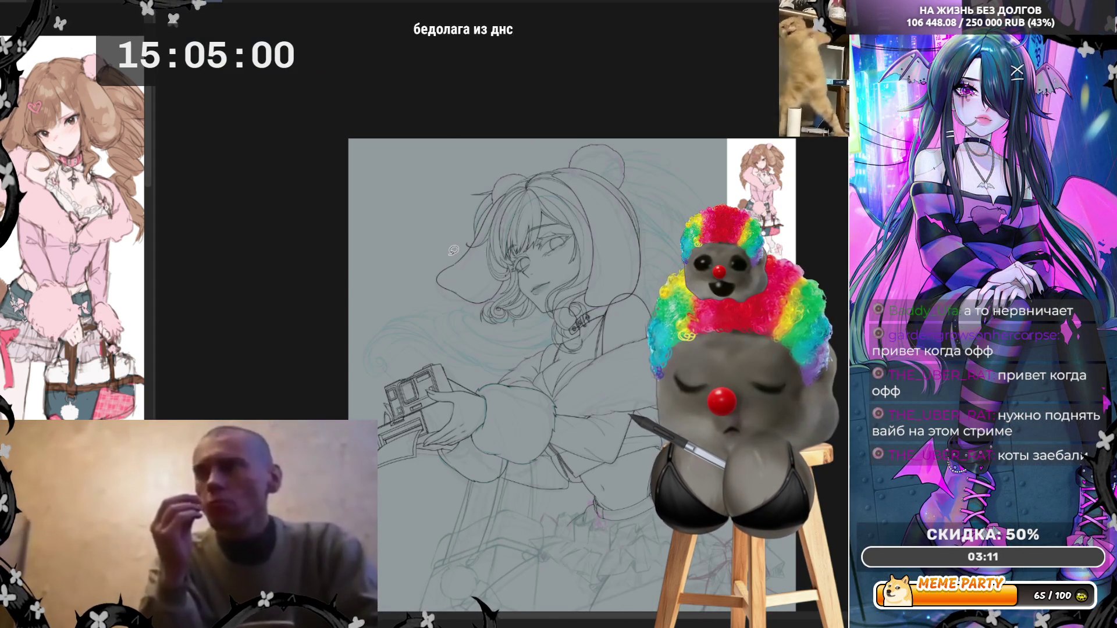
key("ctrl+minus")
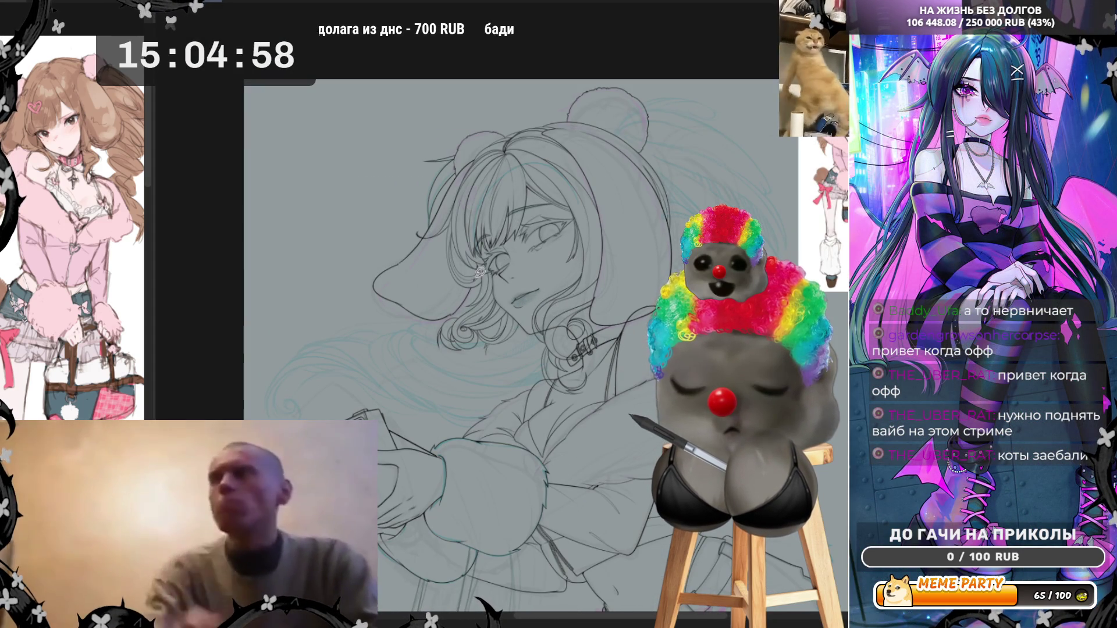
key("ctrl+plus")
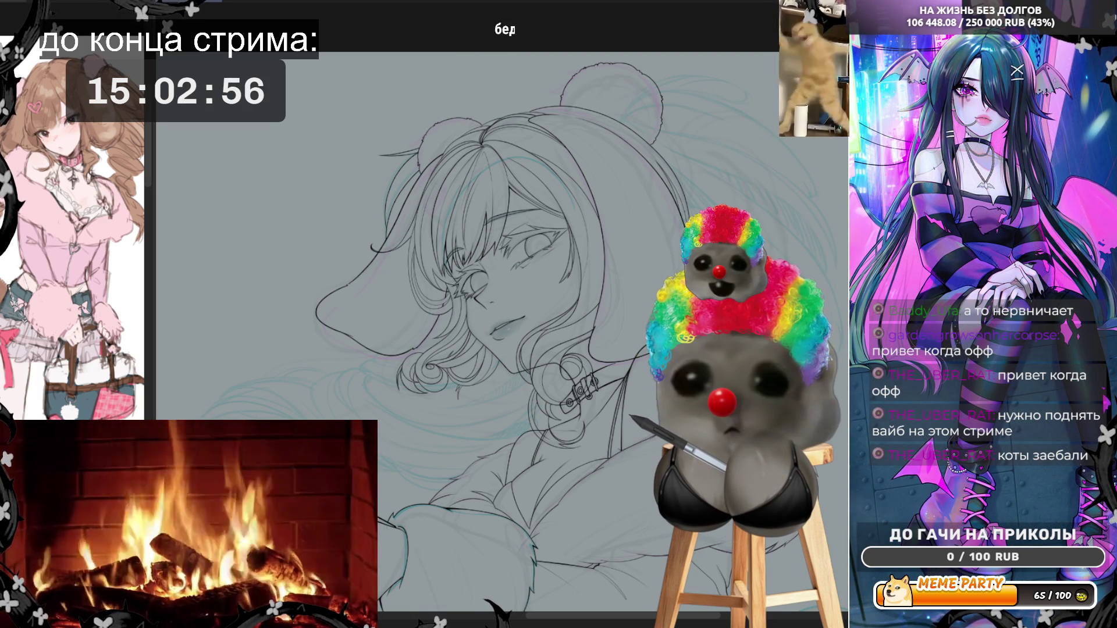
scroll(812, 242, "down", 3)
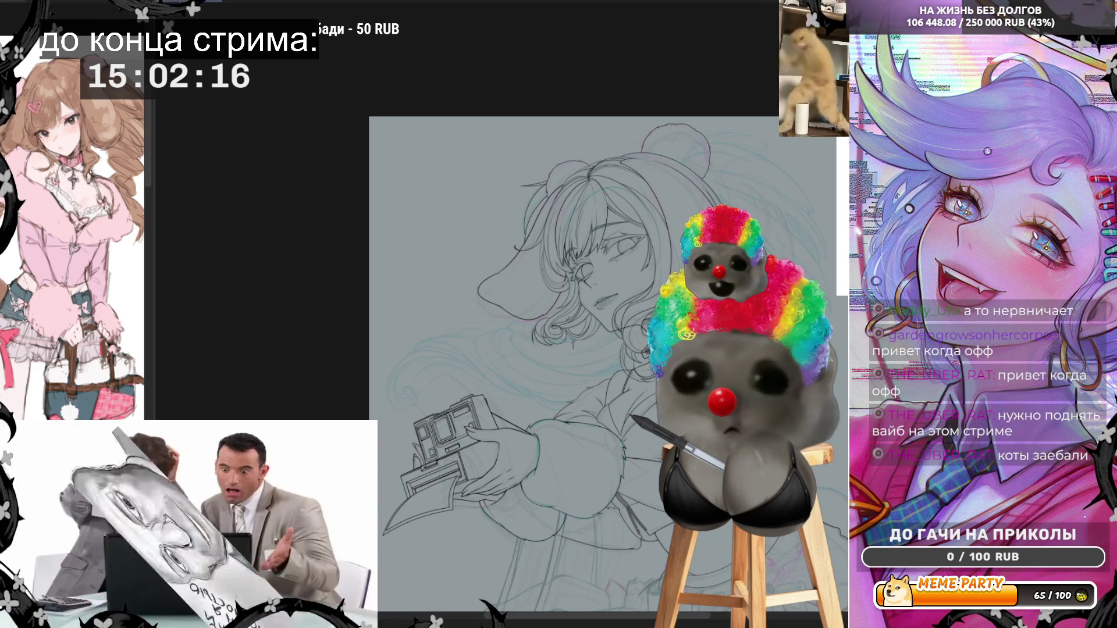
scroll(582, 349, "down", 1)
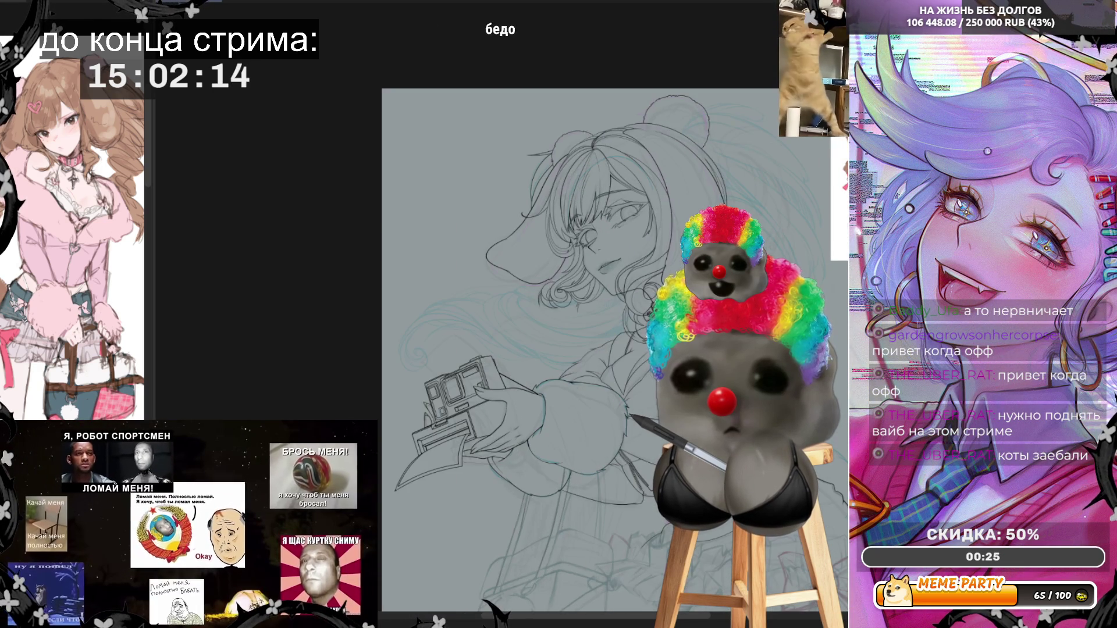
scroll(573, 349, "up", 1)
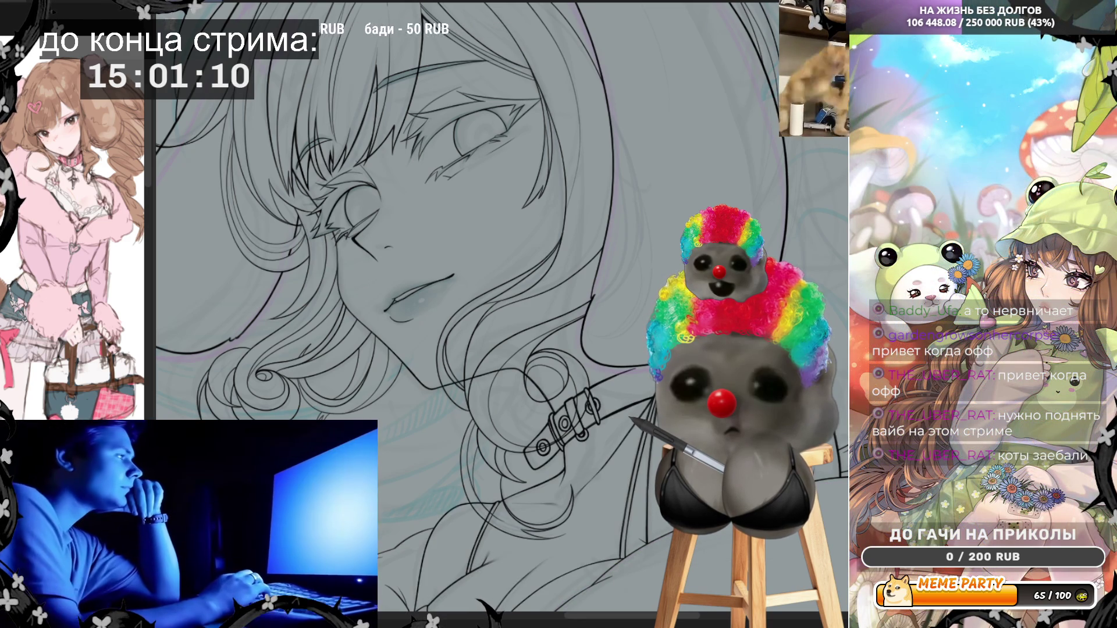
scroll(651, 396, "up", 3)
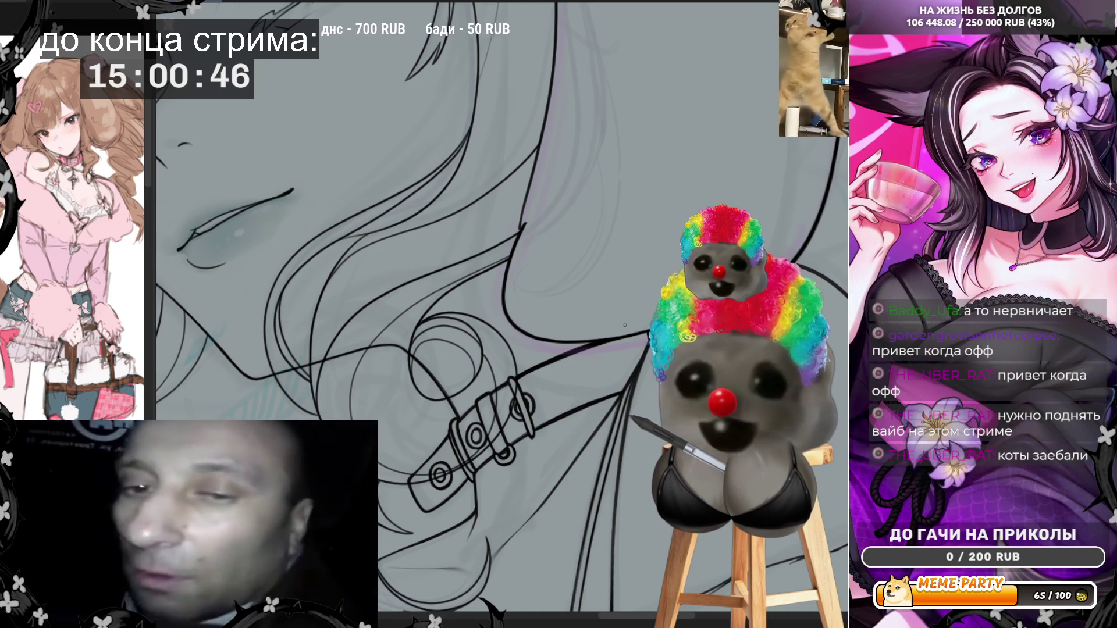
scroll(625, 325, "down", 3)
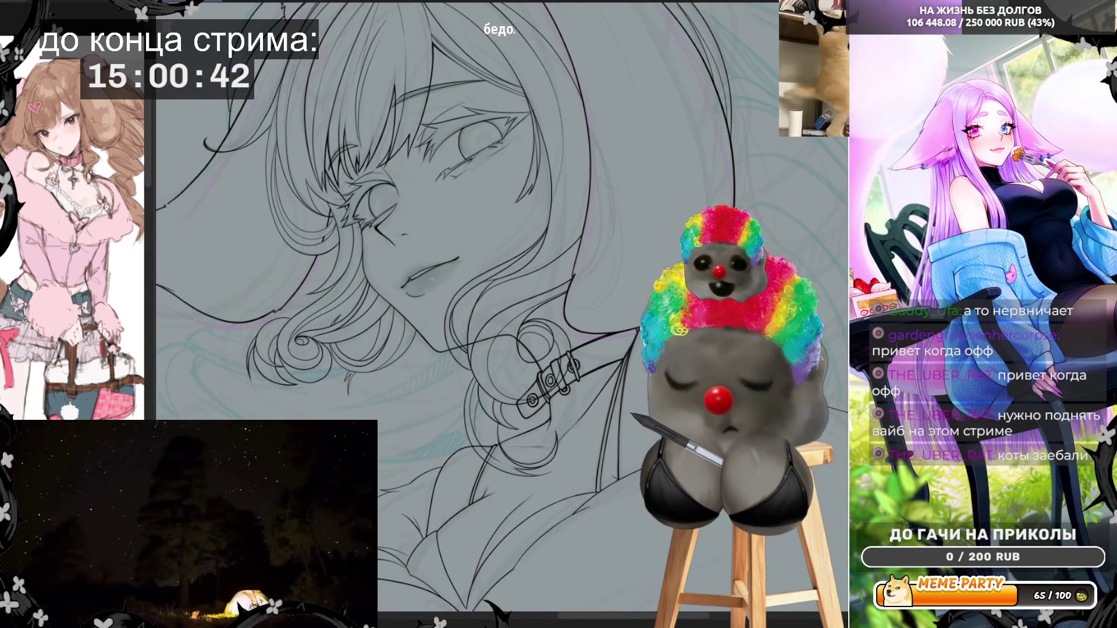
scroll(500, 308, "down", 3)
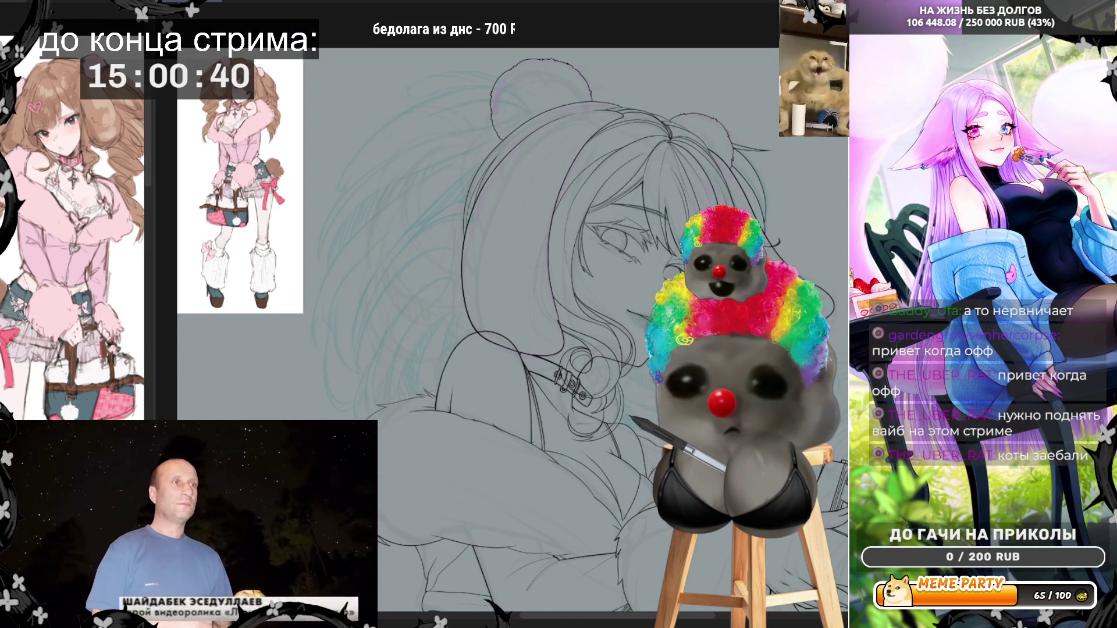
scroll(340, 202, "down", 3)
scroll(340, 201, "down", 1)
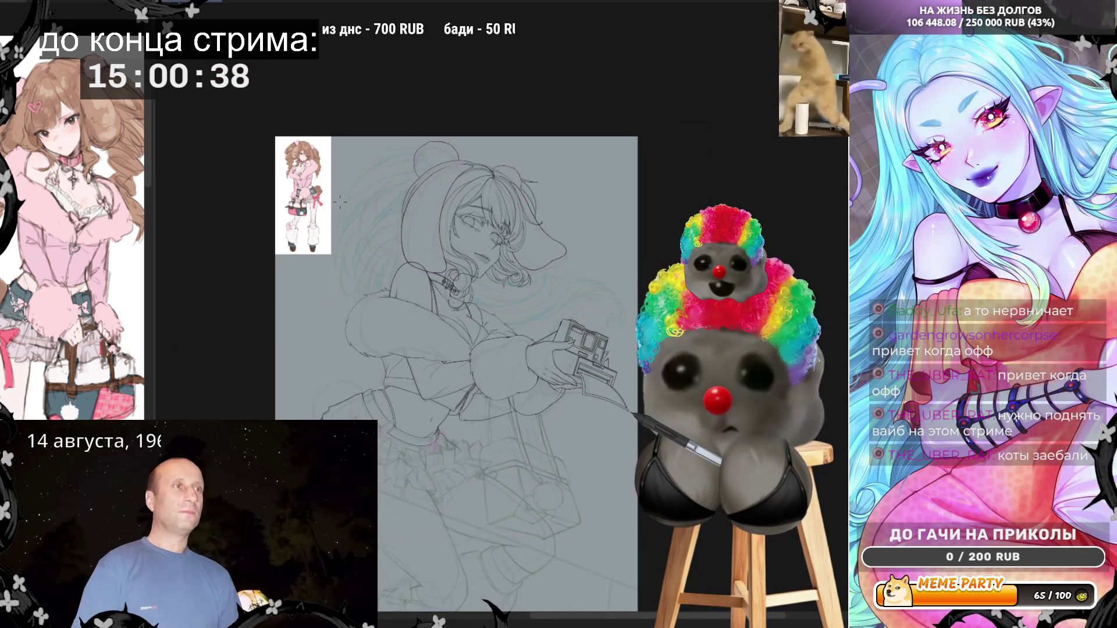
scroll(340, 202, "up", 3)
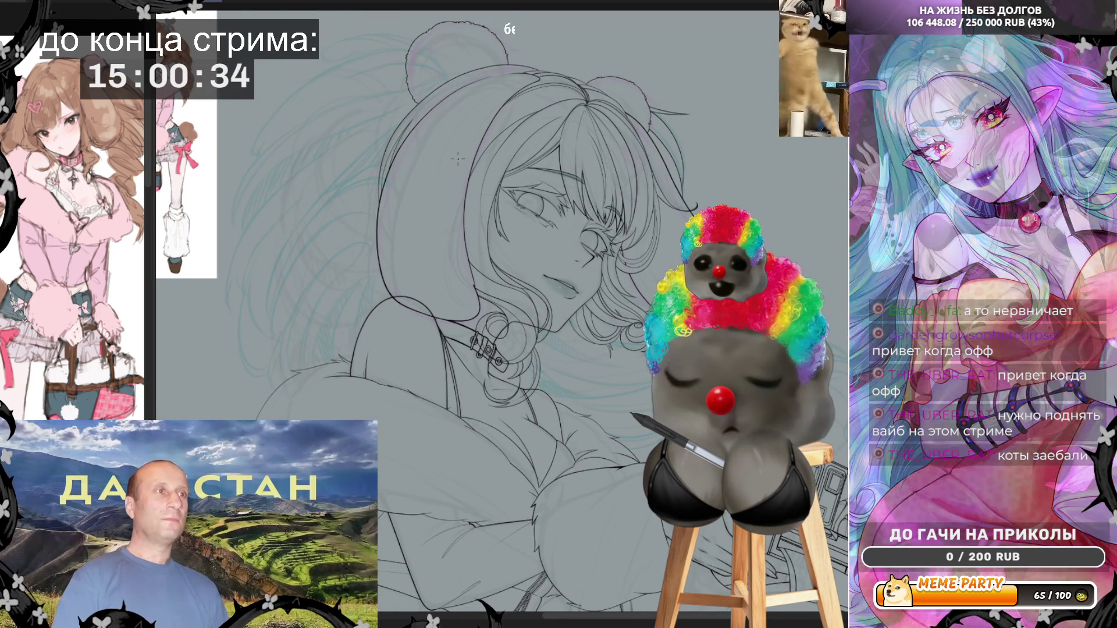
scroll(458, 158, "down", 2)
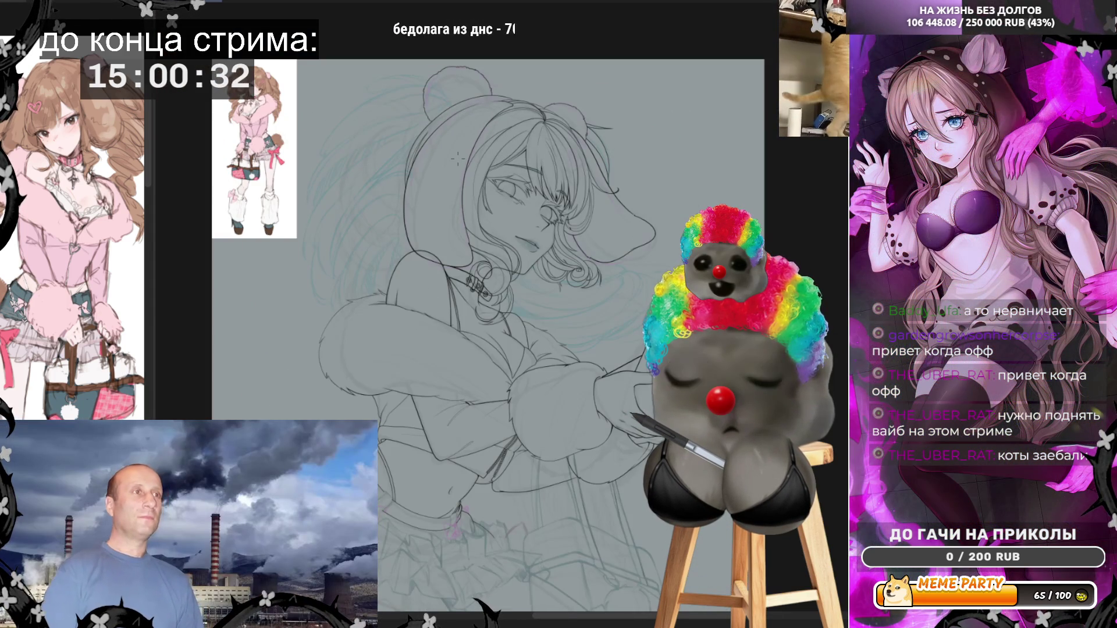
scroll(458, 158, "down", 2)
scroll(457, 157, "up", 2)
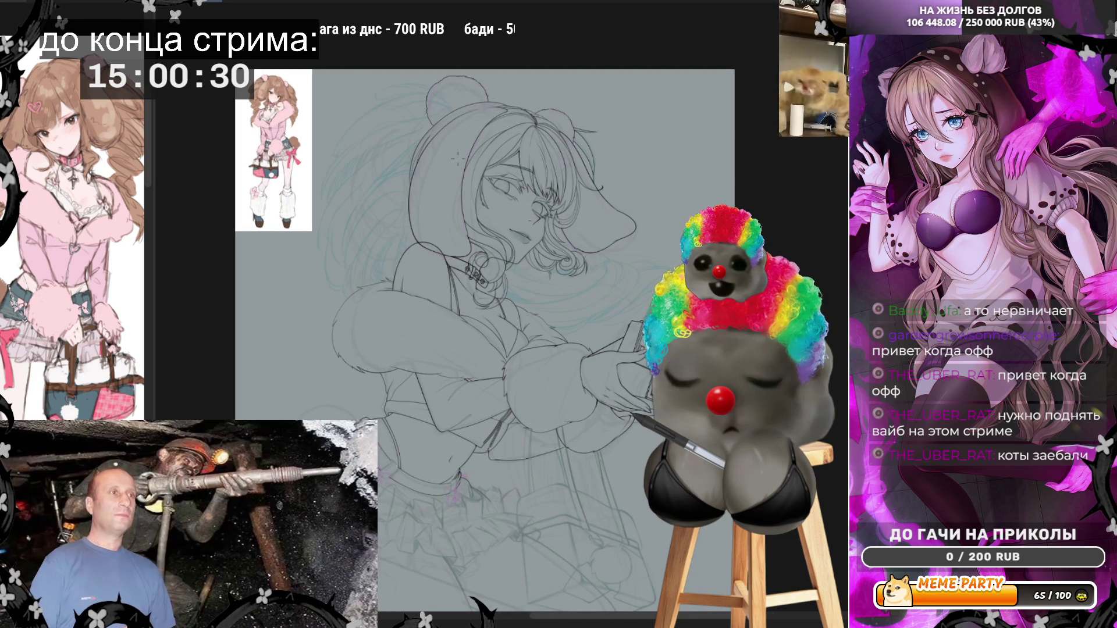
scroll(458, 158, "up", 1)
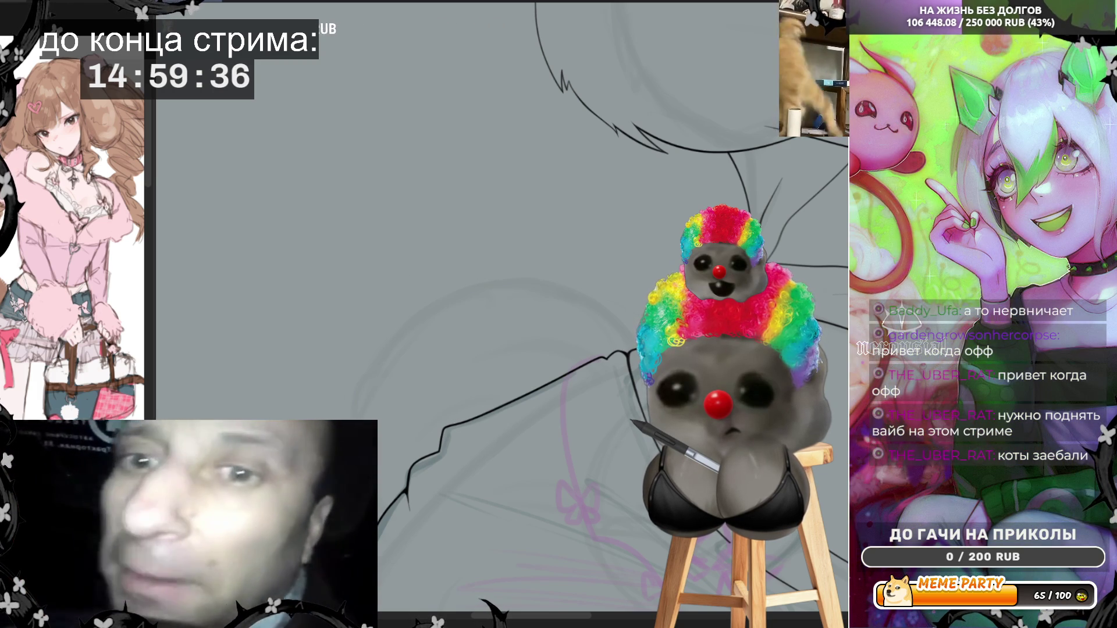
Step: Draw three connected strokes extending the sleeve contour toward the shoulder, then mirror the canvas to check
left_click_drag(343, 418, 349, 370)
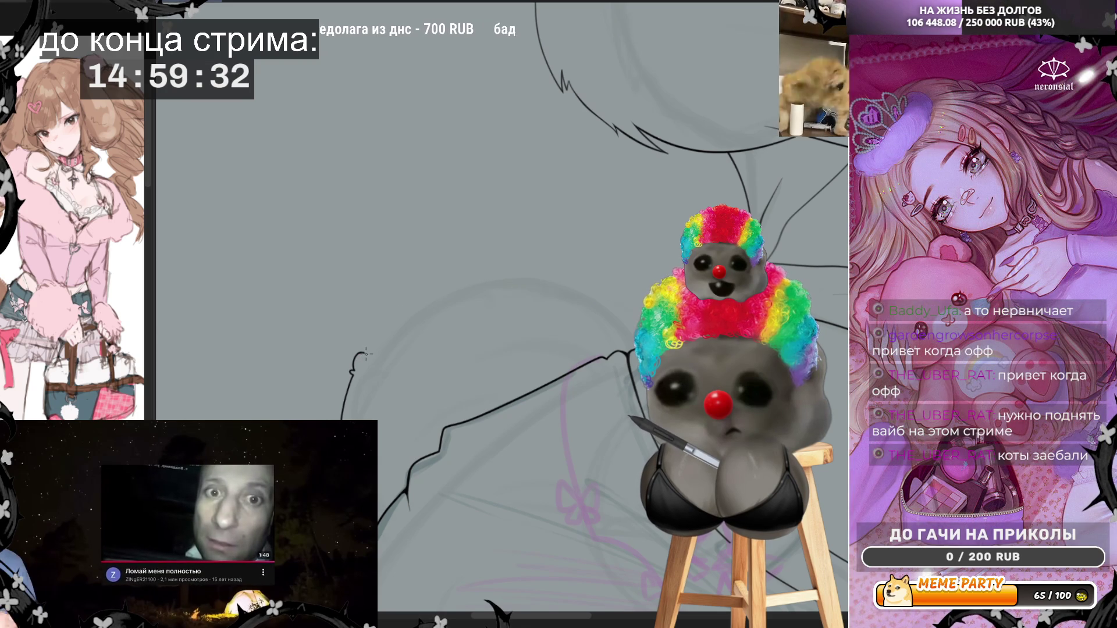
left_click_drag(352, 372, 417, 304)
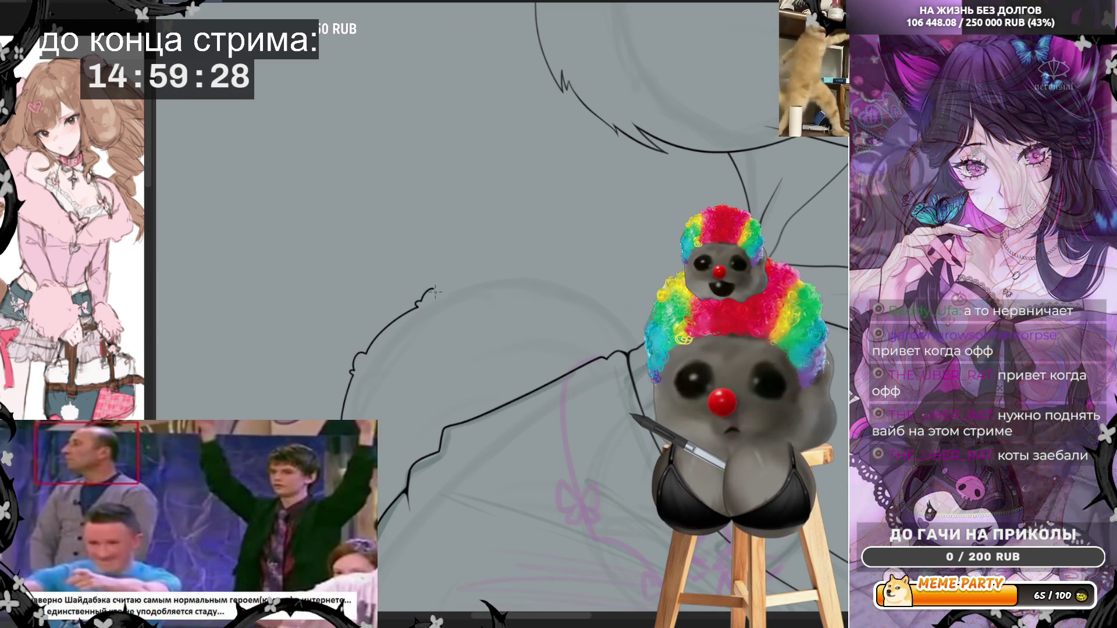
left_click_drag(417, 303, 435, 291)
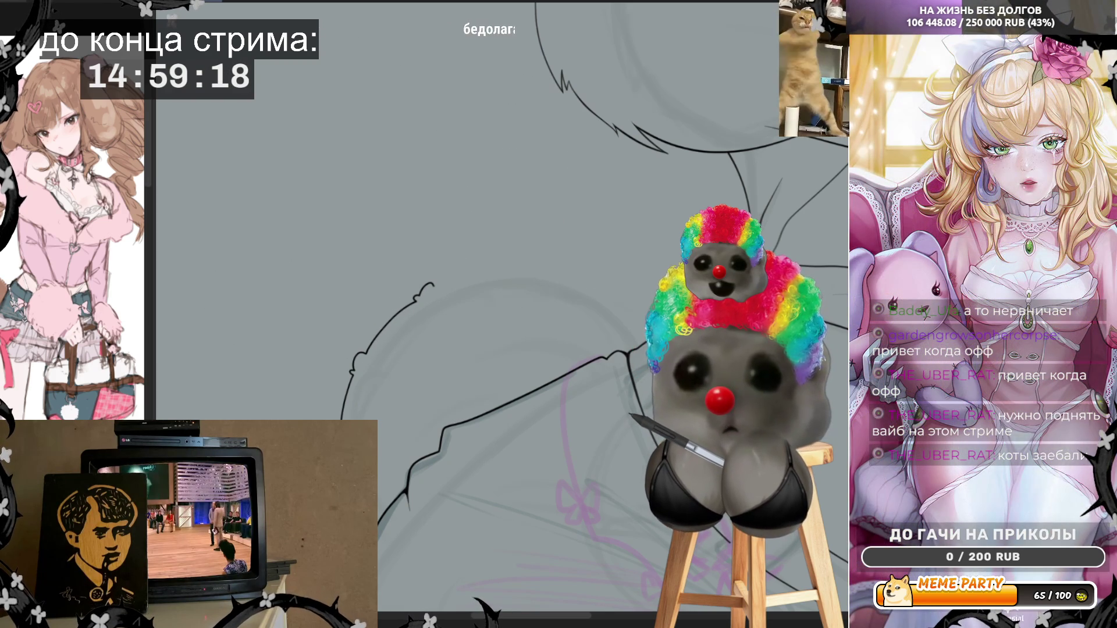
key("h")
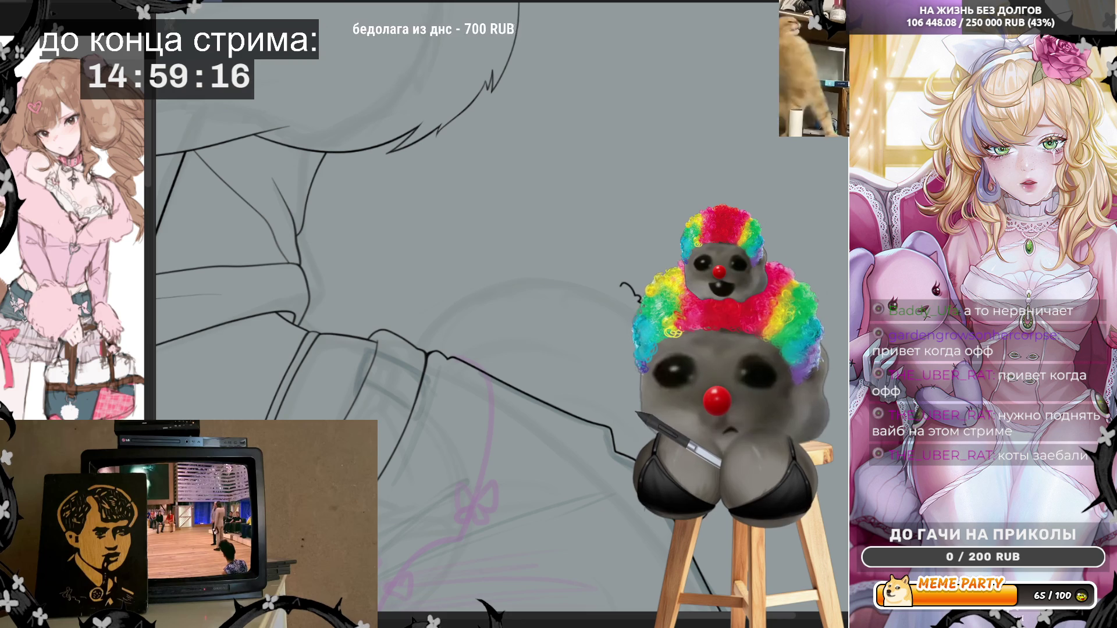